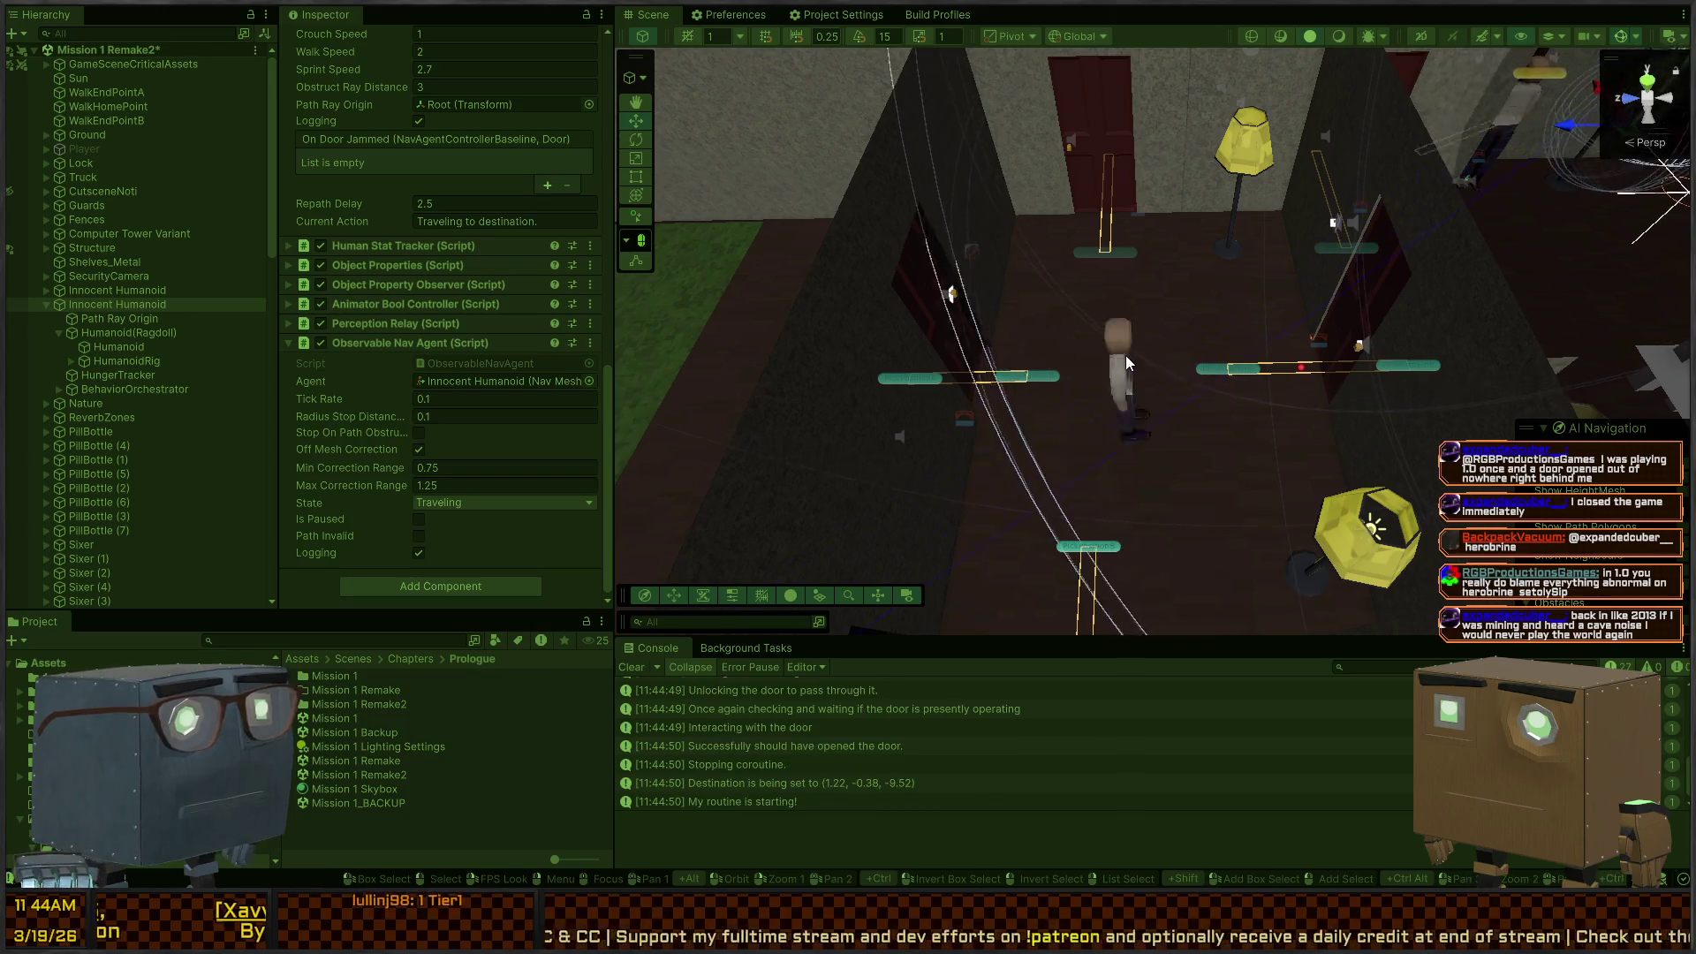
Step: Select the door where the agent is stuck and inspect its NavMesh Link (Humanoid, Door area, bidirectional)
{"action": "mouse_move", "coordinate": [1221, 348]}
{"action": "left_mouse_down"}
{"action": "mouse_move", "coordinate": [1197, 371]}
{"action": "mouse_move", "coordinate": [1212, 391]}
{"action": "left_mouse_up"}
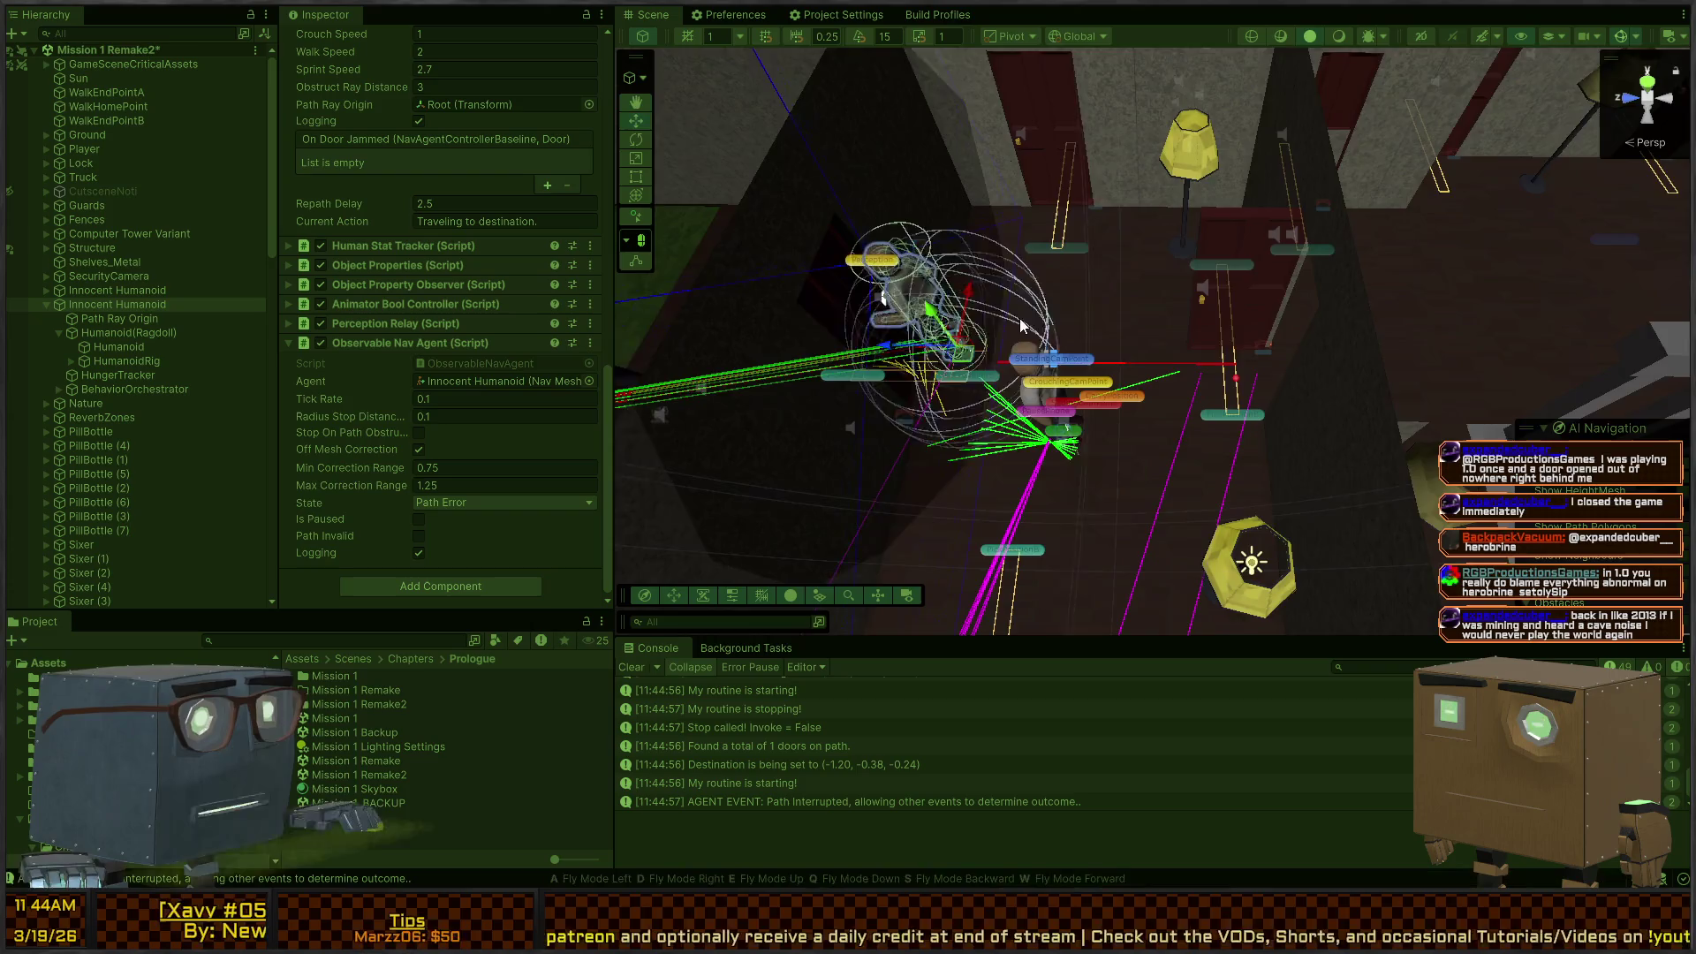
{"action": "left_click_drag", "start_coordinate": [1213, 390], "coordinate": [980, 348]}
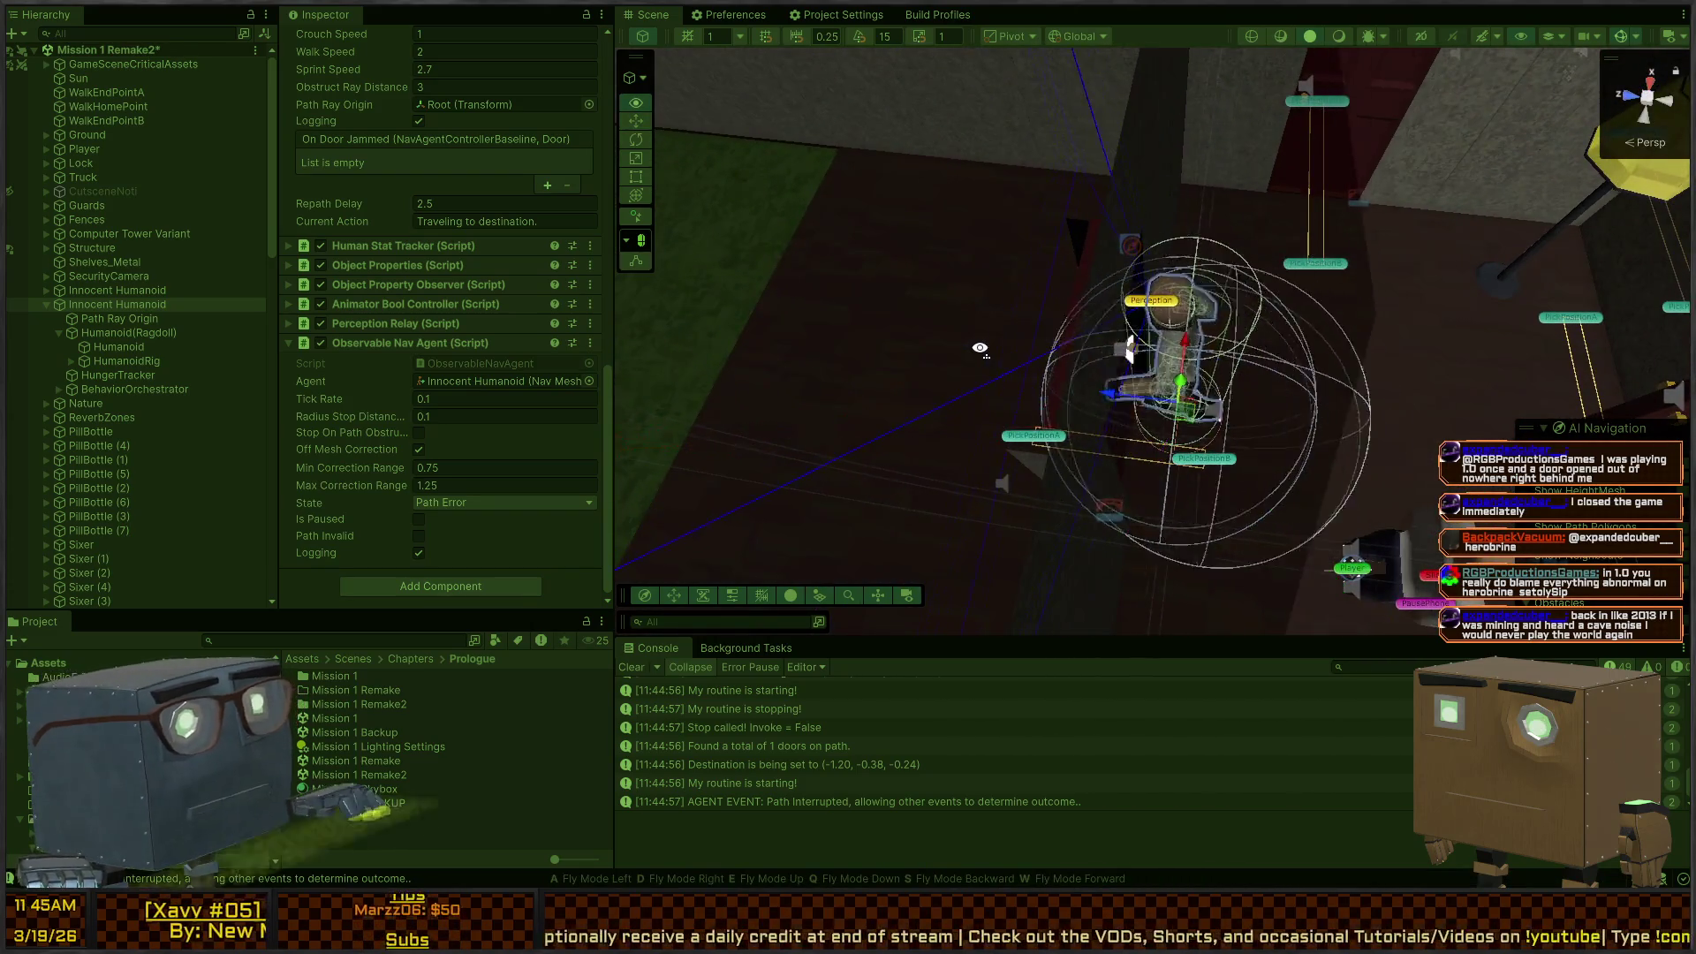
{"action": "key", "text": "d"}
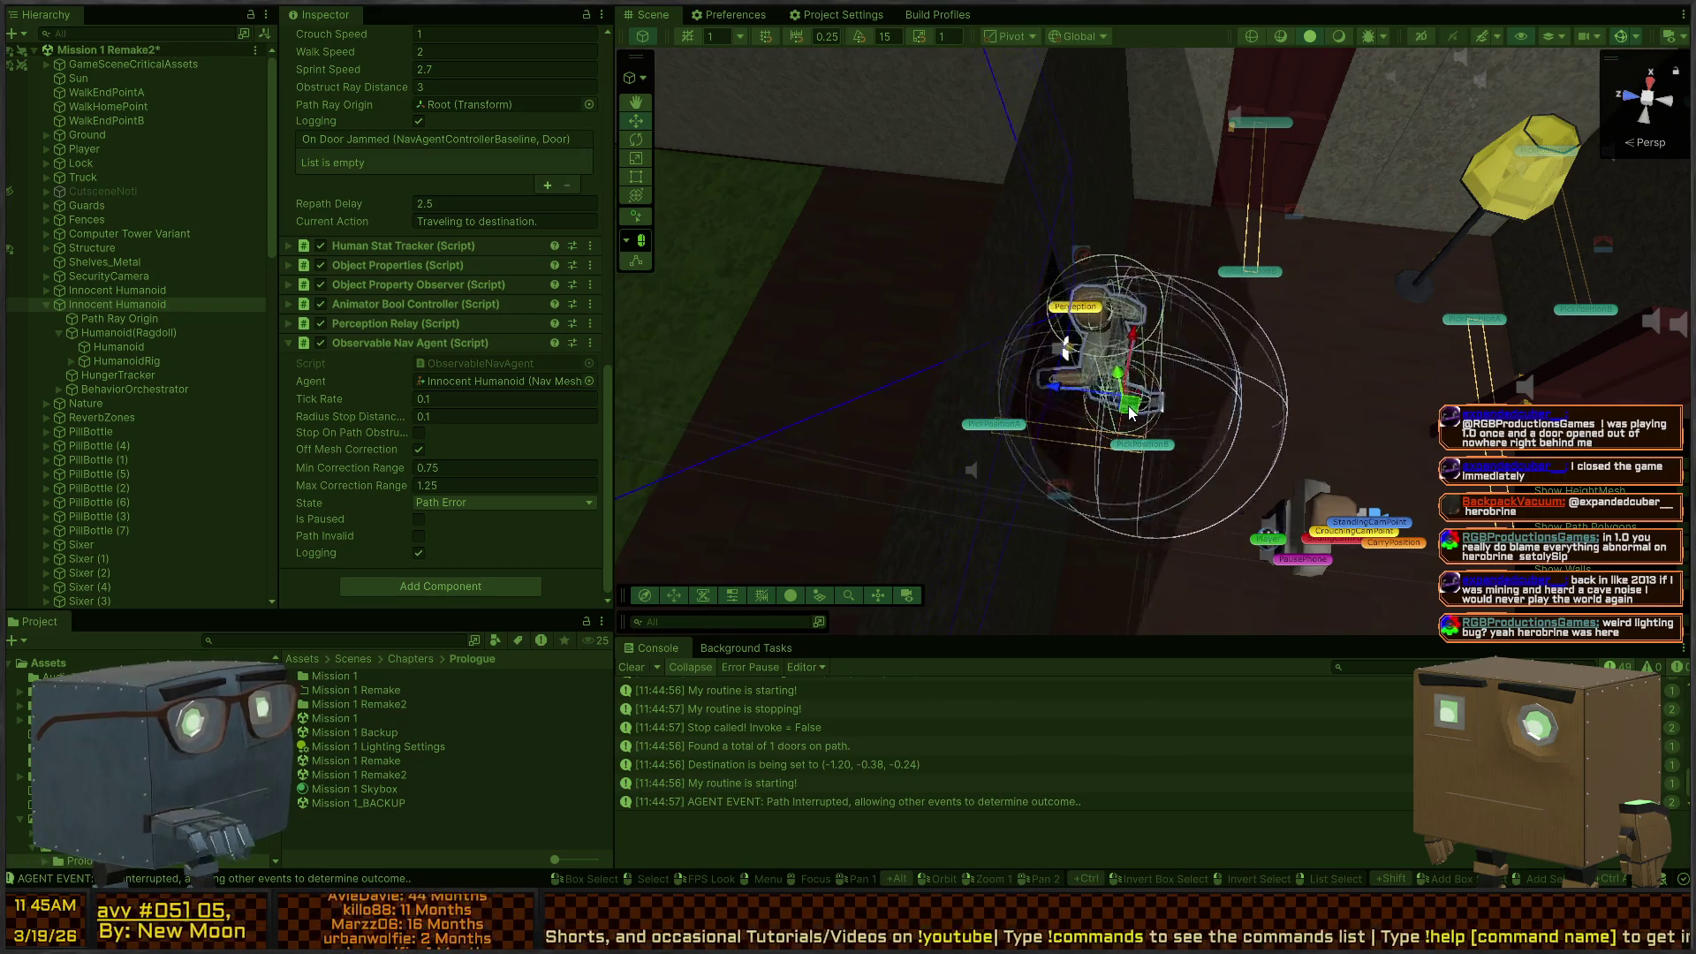
{"action": "left_click", "coordinate": [1064, 478]}
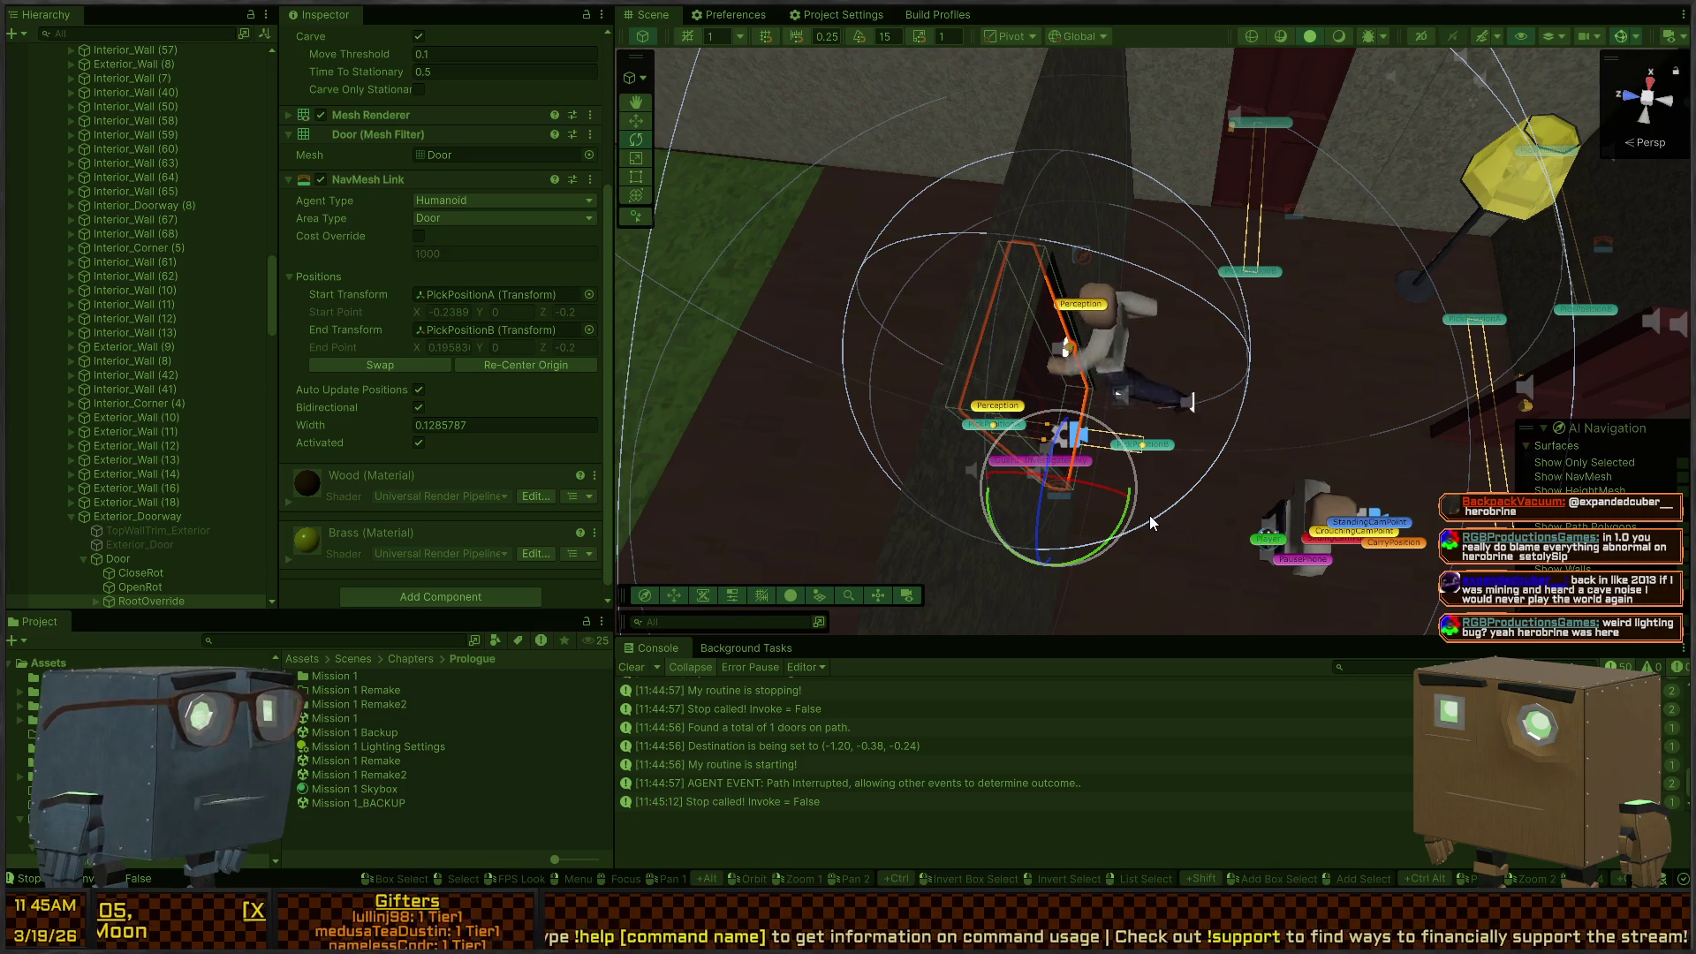
{"action": "mouse_move", "coordinate": [1200, 434]}
{"action": "left_mouse_down"}
{"action": "mouse_move", "coordinate": [1314, 406]}
{"action": "mouse_move", "coordinate": [1240, 425]}
{"action": "left_mouse_up"}
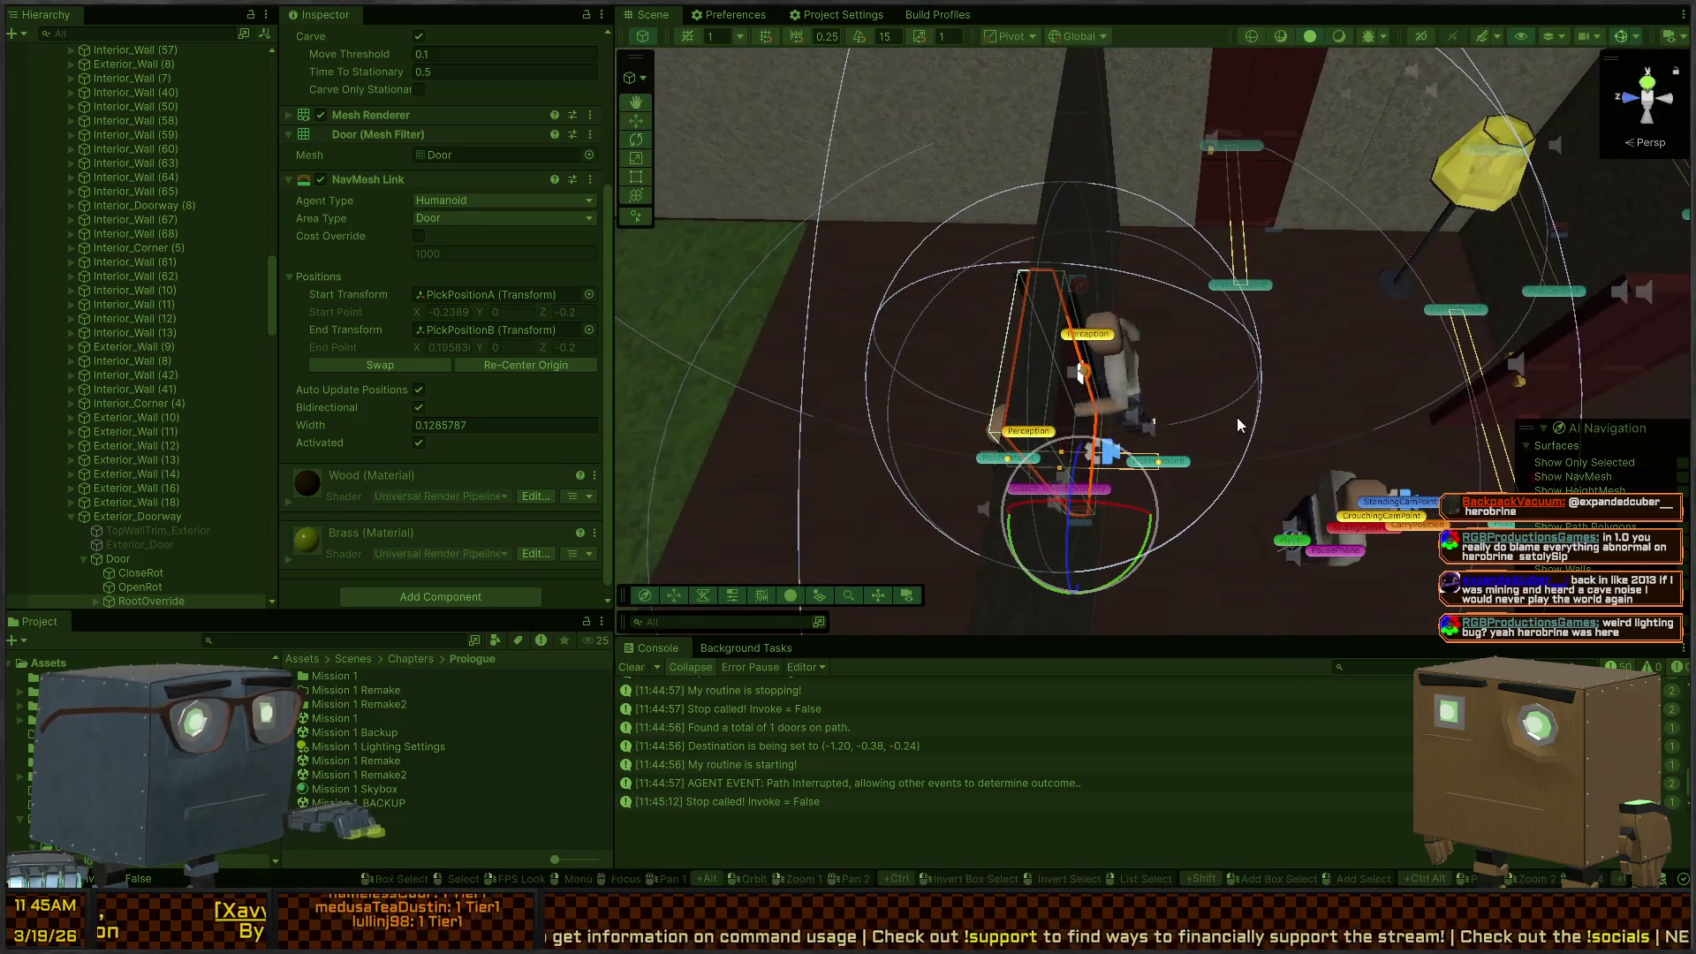
{"action": "key", "text": "e"}
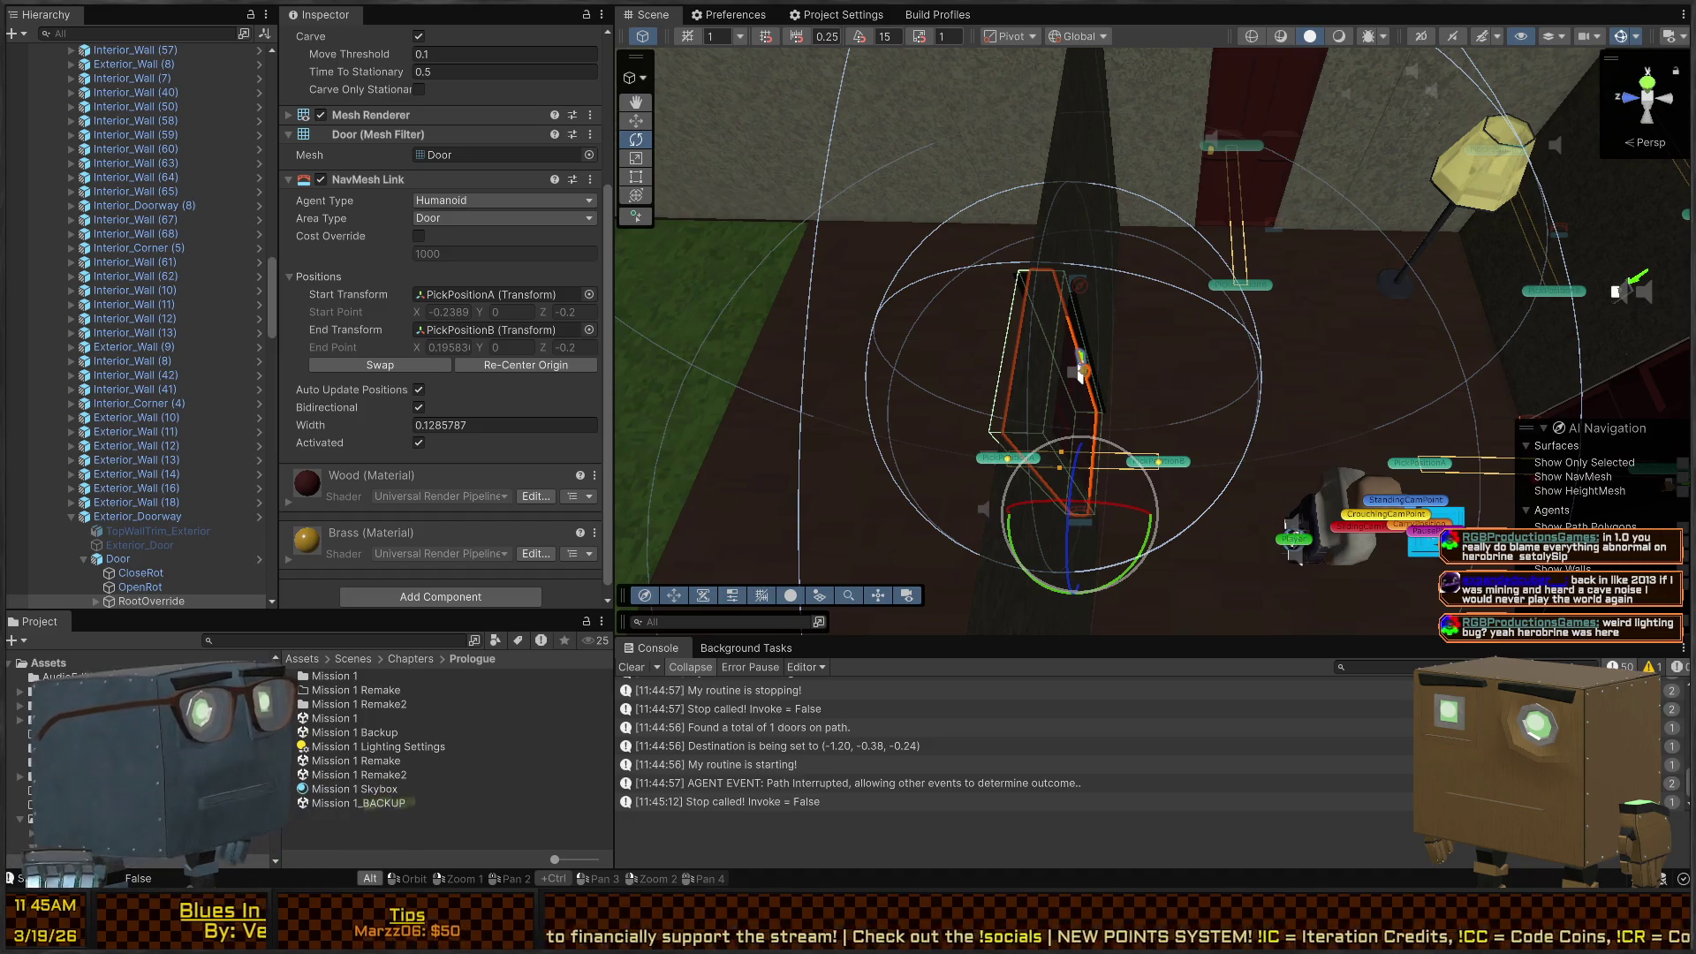
Step: Enter Prefab Mode on Door and select the prefab root at 3.370, 0.029, -2.361
{"action": "left_click", "coordinate": [259, 559]}
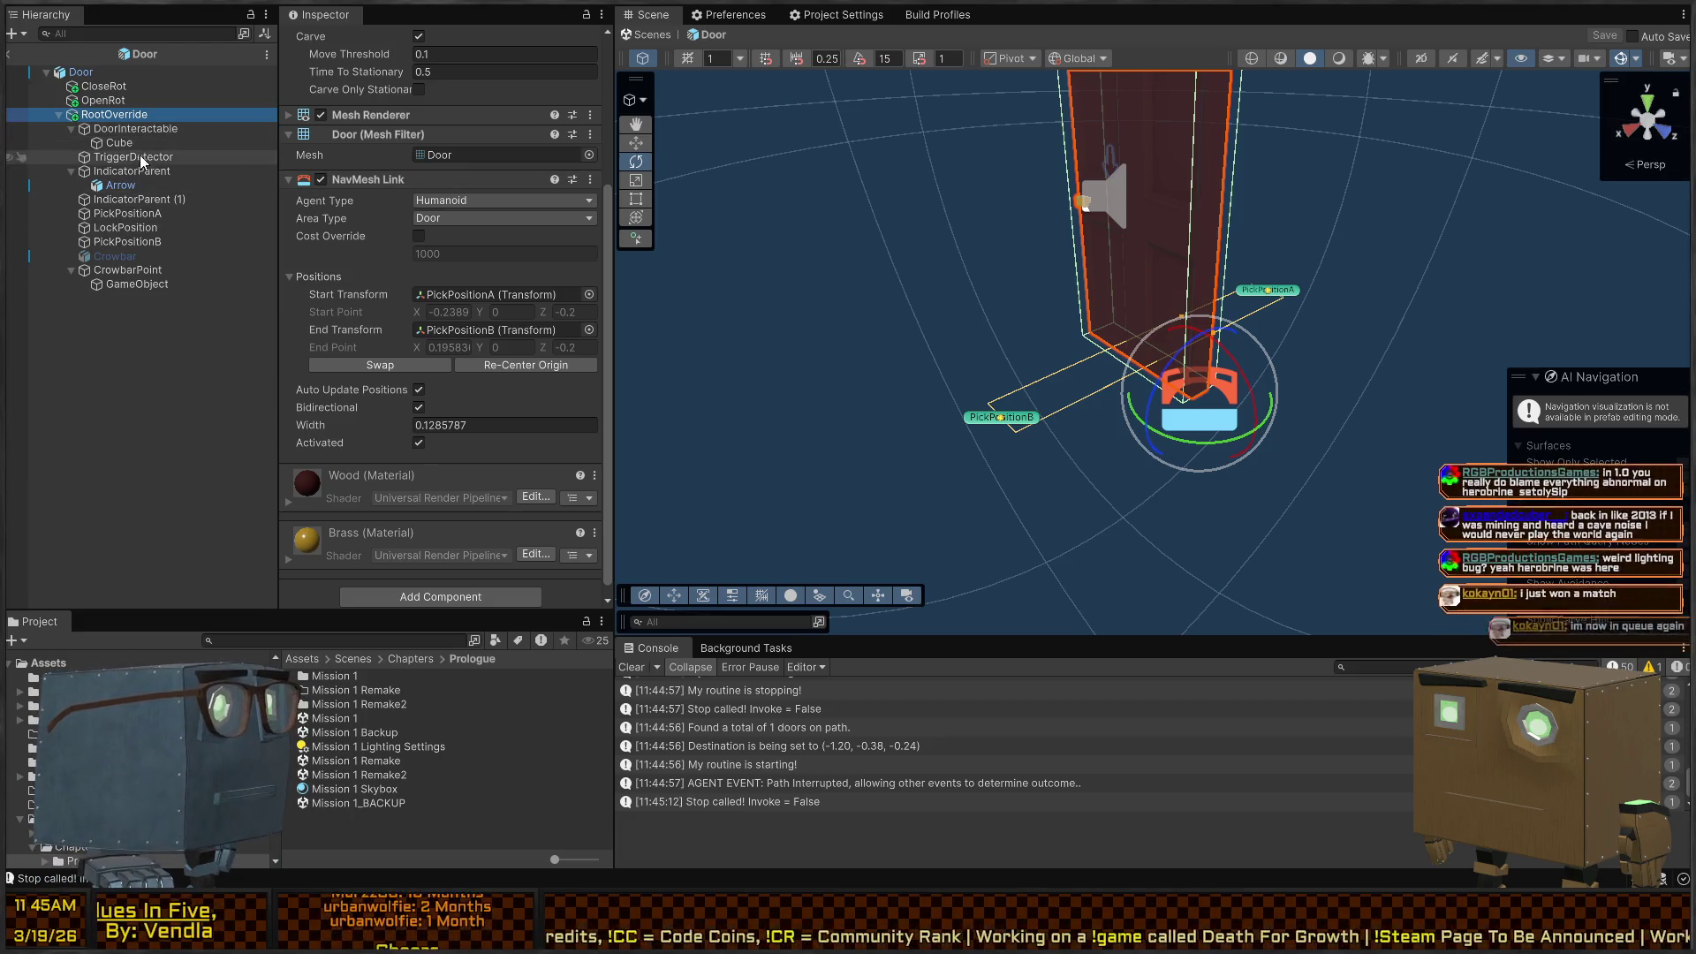
{"action": "left_click", "coordinate": [92, 71]}
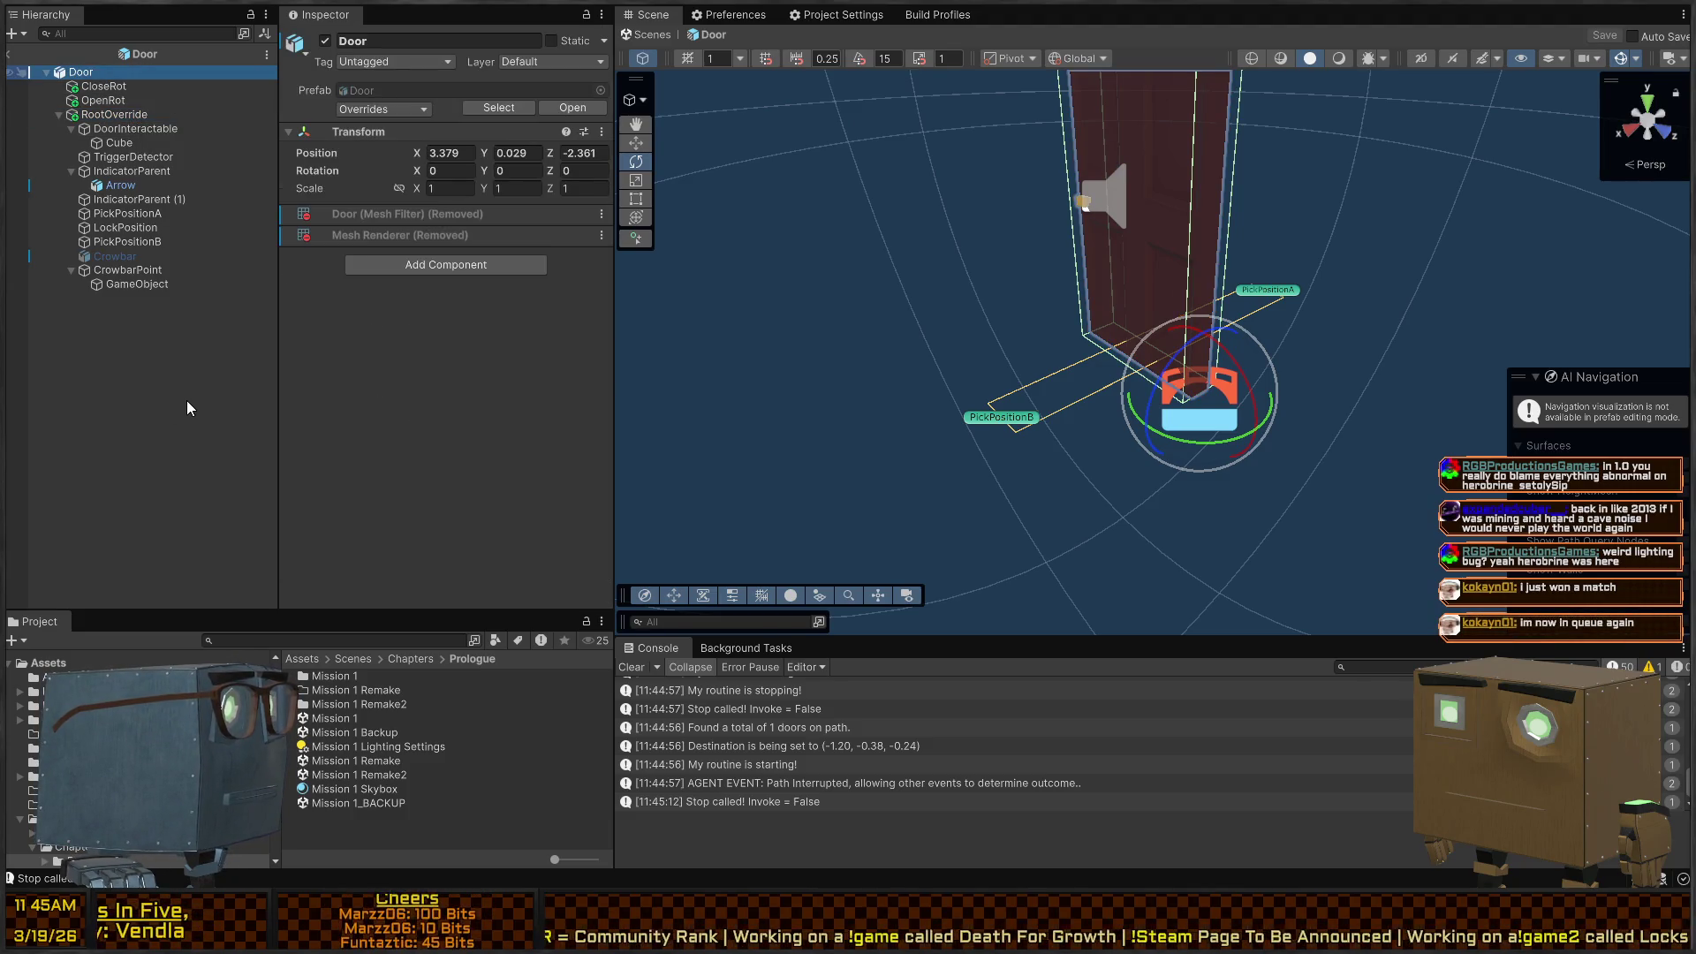
Step: Create an empty object named Bridge and place it between OpenRot and RootOverride
{"action": "key", "text": "ctrl+shift+n"}
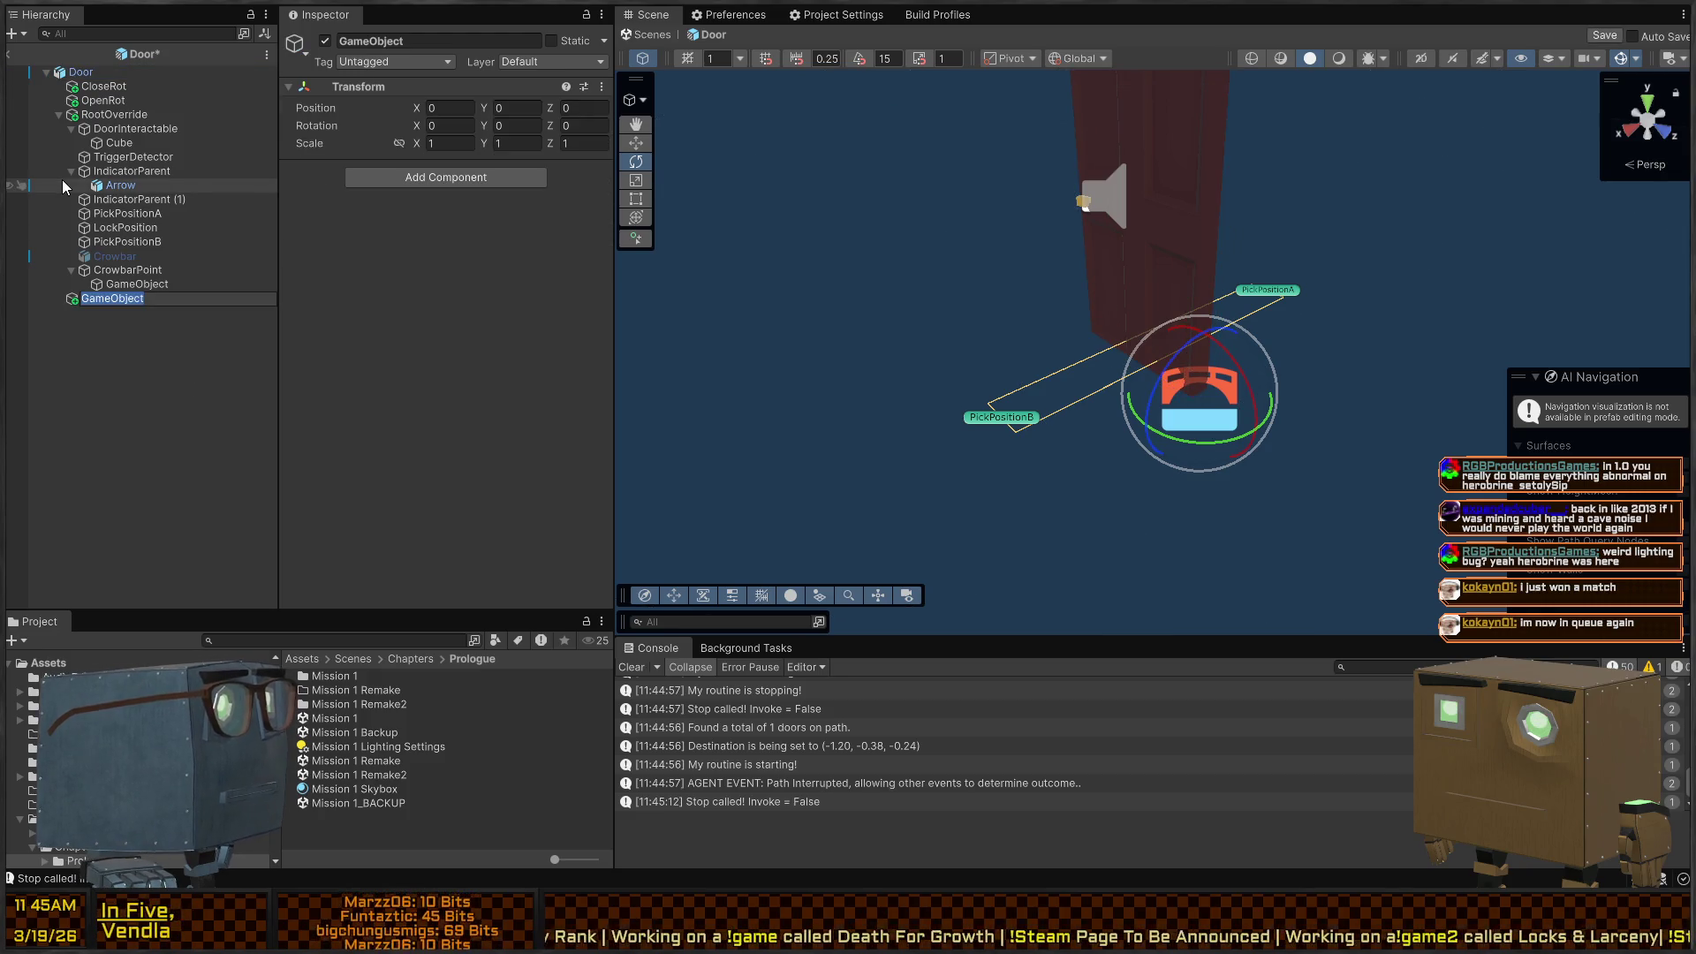
{"action": "type", "text": "Bridge"}
{"action": "key", "text": "Return"}
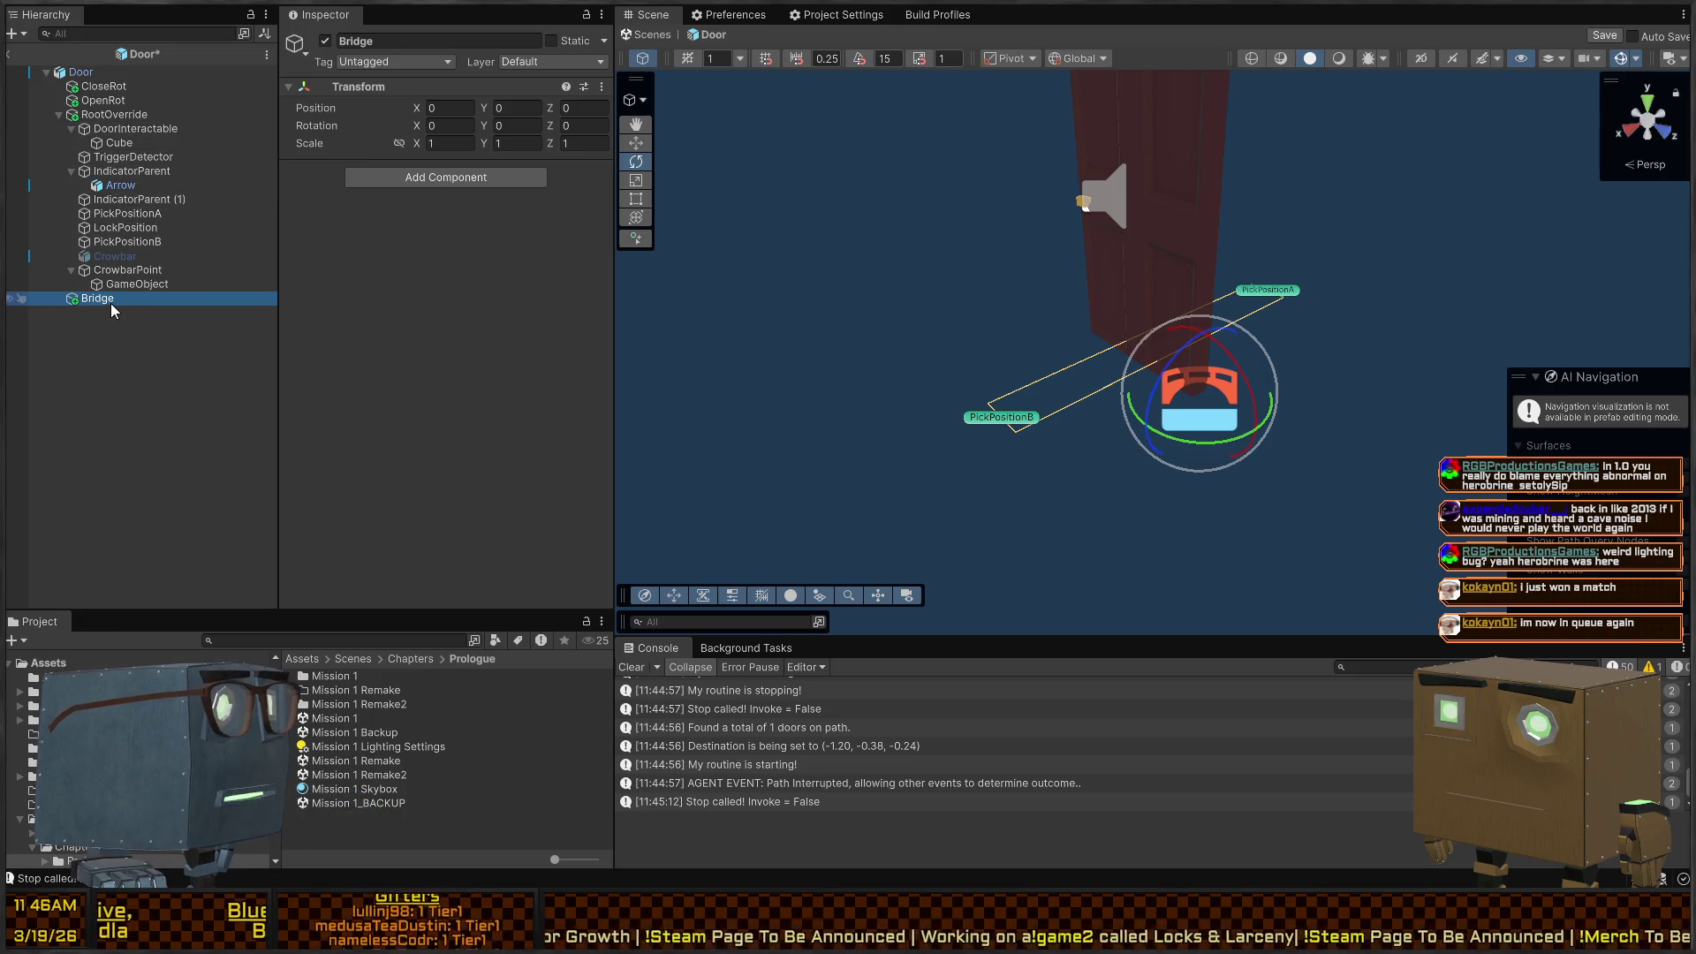
{"action": "left_click_drag", "start_coordinate": [68, 110], "coordinate": [70, 108]}
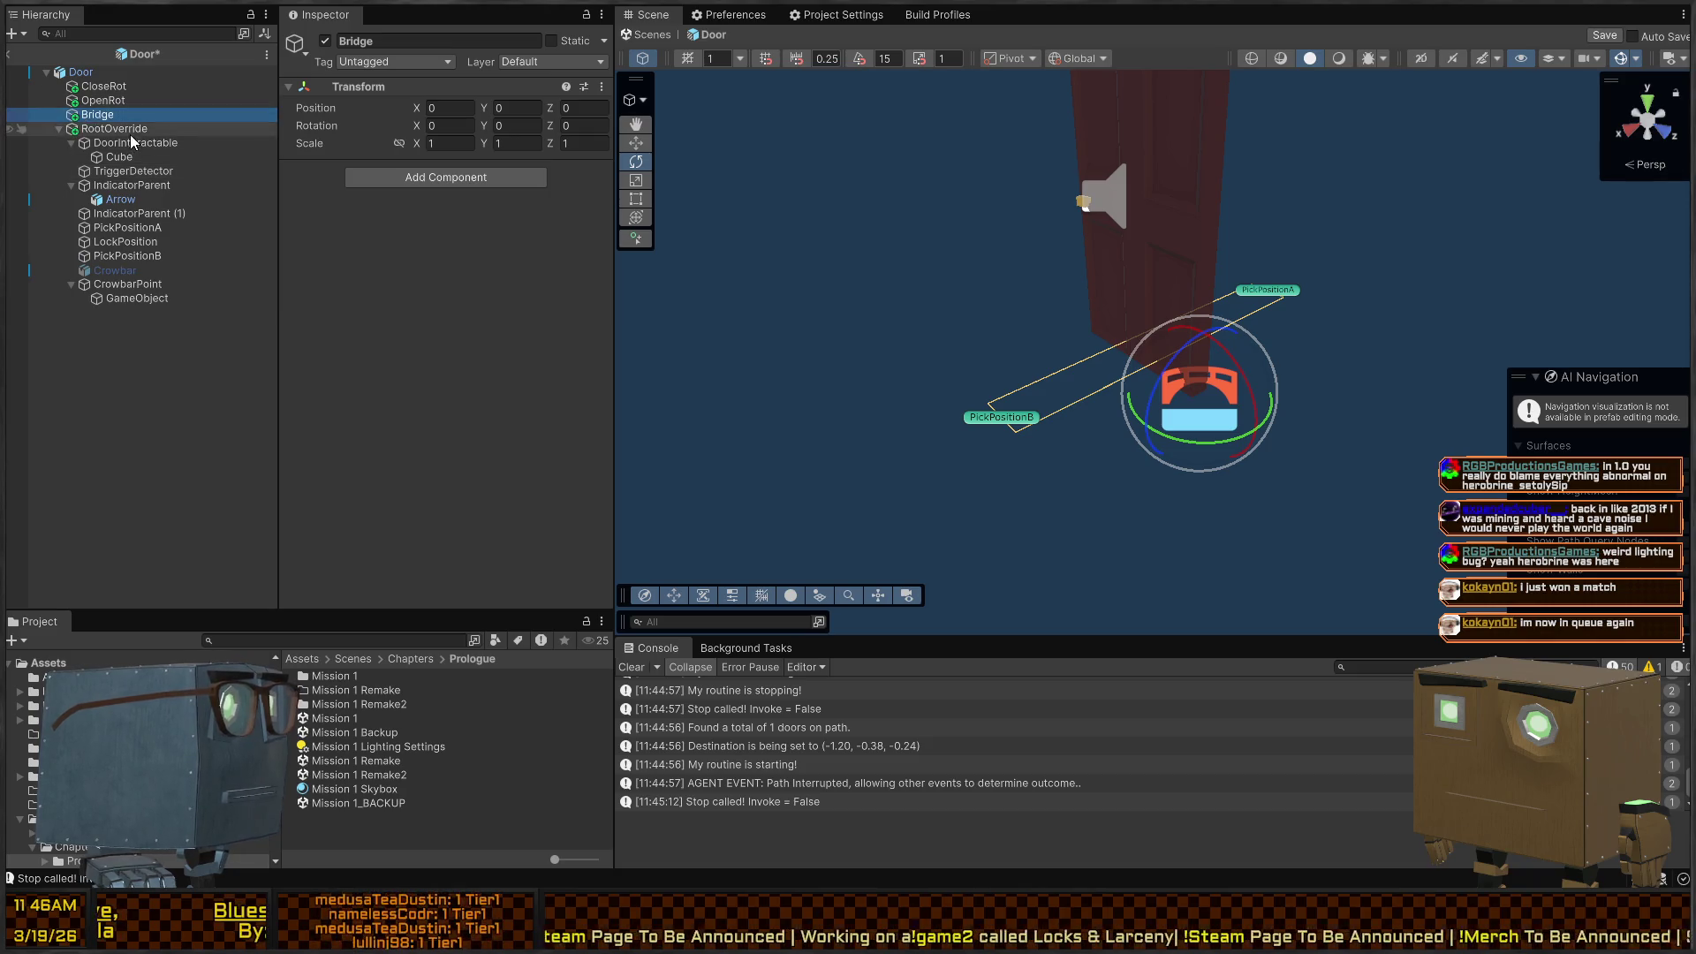
Step: Confirm Bridge now carries the NavMesh Link instead of RootOverride, then exit Prefab Mode
{"action": "left_click", "coordinate": [115, 128]}
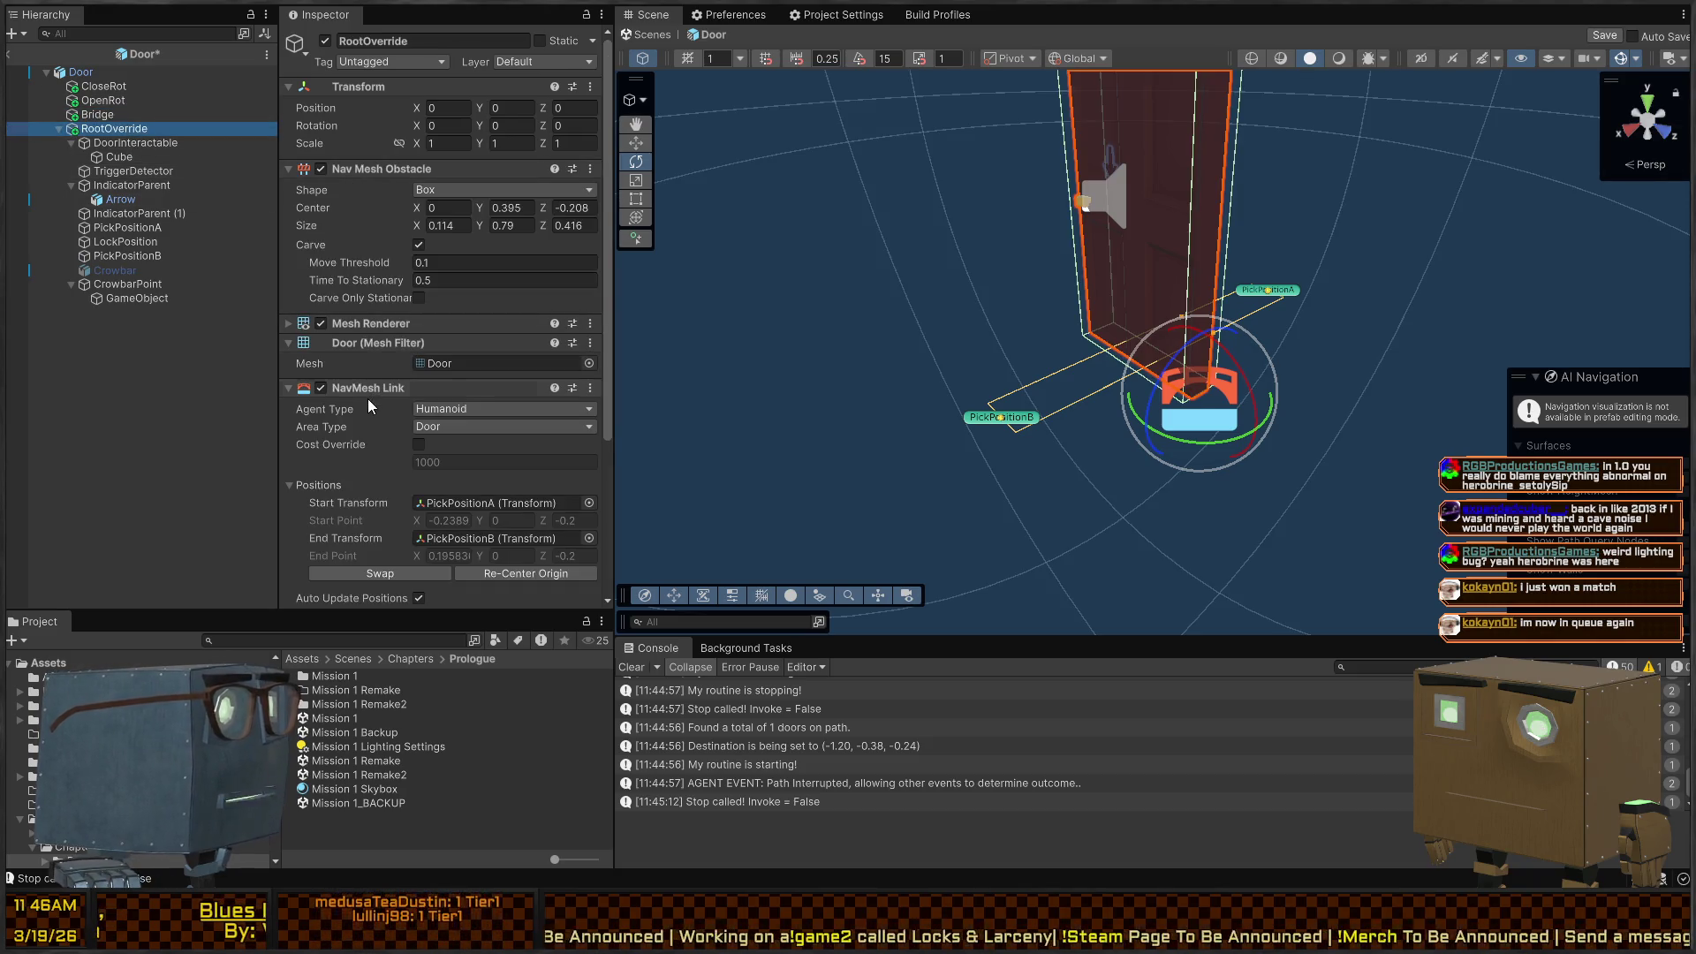
{"action": "left_click", "coordinate": [99, 117]}
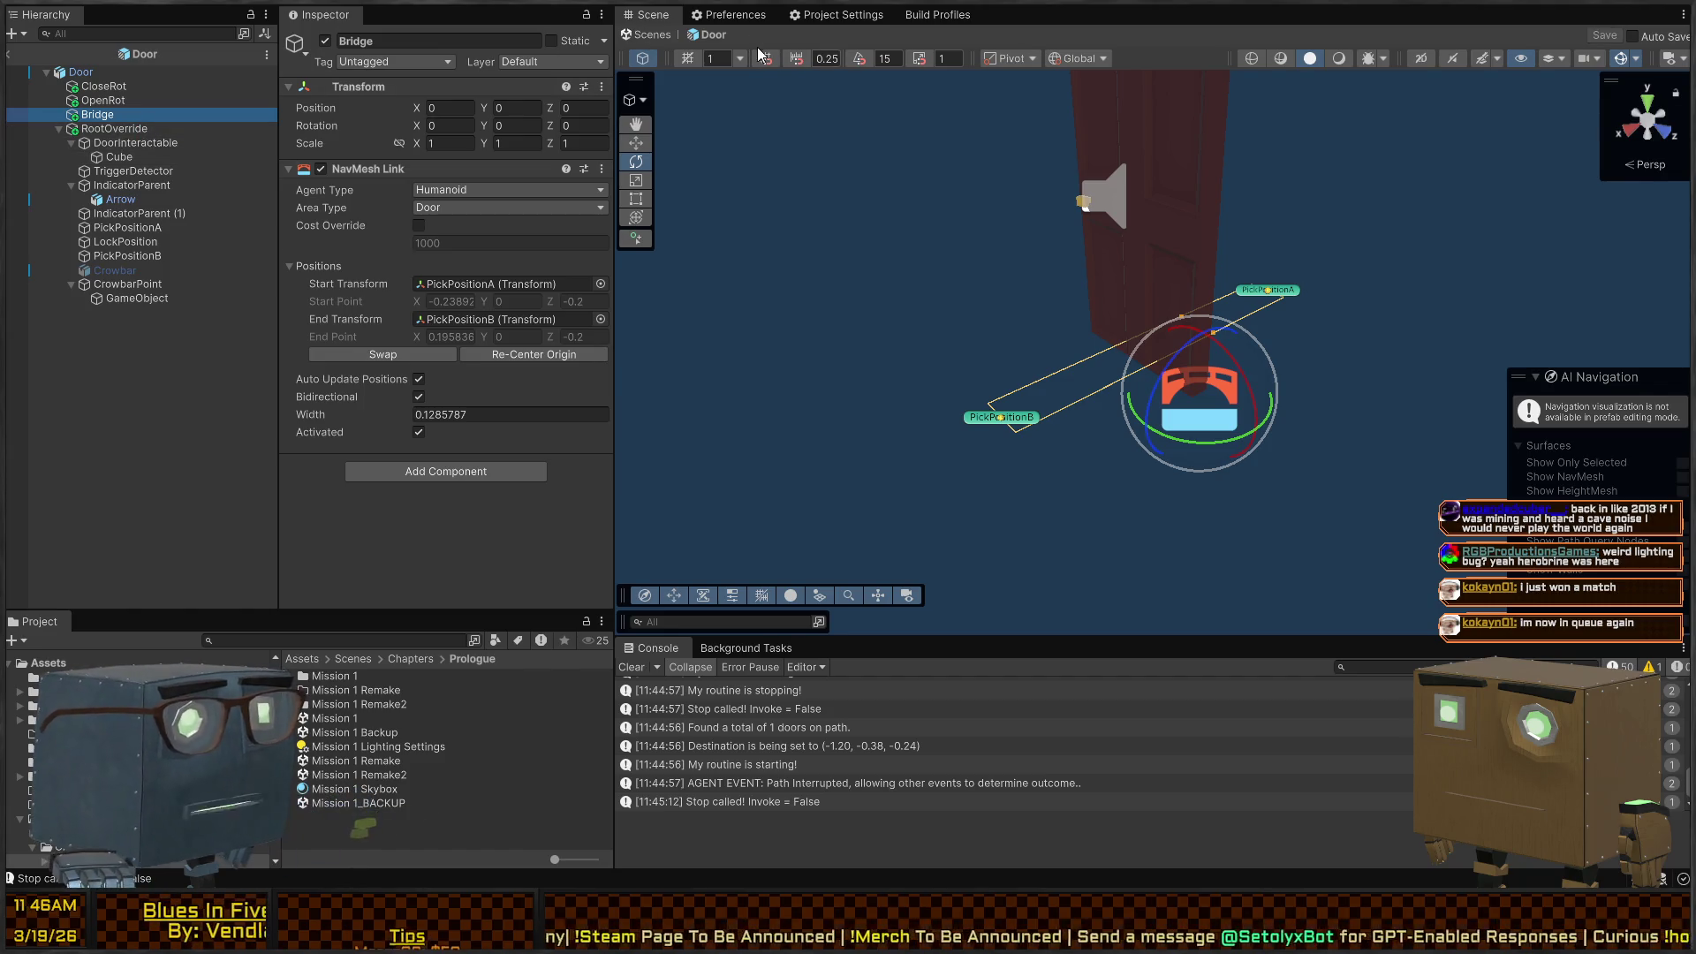
{"action": "left_click", "coordinate": [653, 35]}
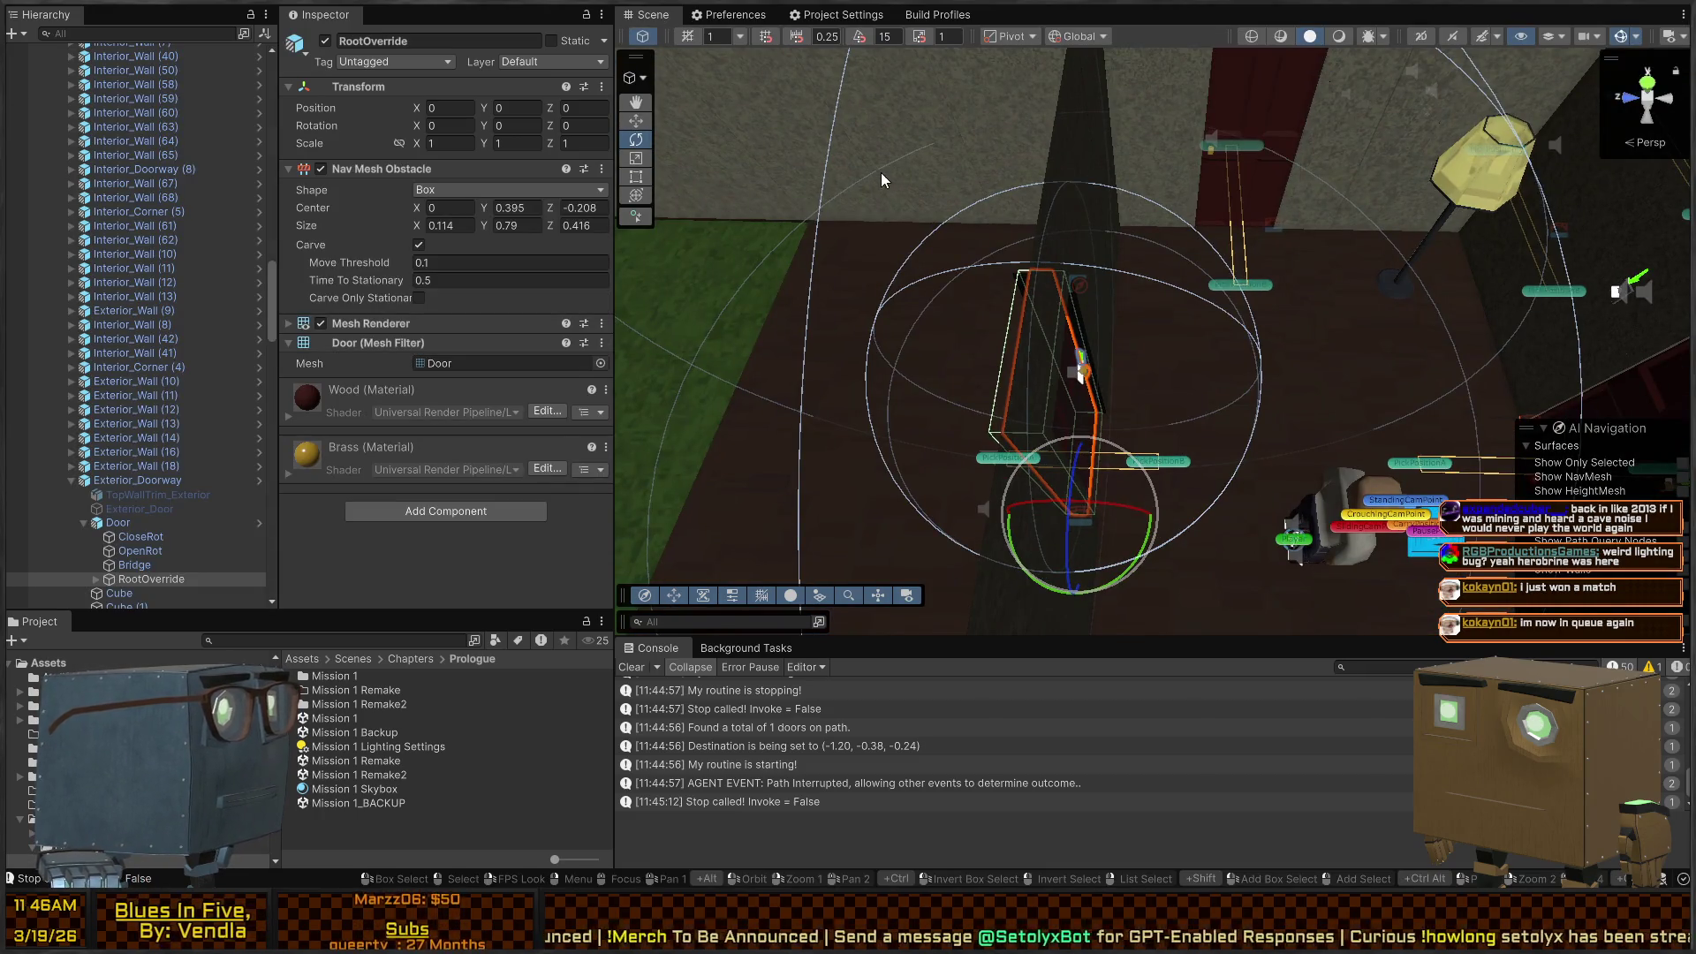
Step: Orbit around the door in the level, then re-enter the Door prefab showing RootOverride's carving Box obstacle
{"action": "mouse_move", "coordinate": [952, 262]}
{"action": "left_mouse_down"}
{"action": "mouse_move", "coordinate": [1016, 294]}
{"action": "mouse_move", "coordinate": [1007, 327]}
{"action": "mouse_move", "coordinate": [1030, 340]}
{"action": "left_mouse_up"}
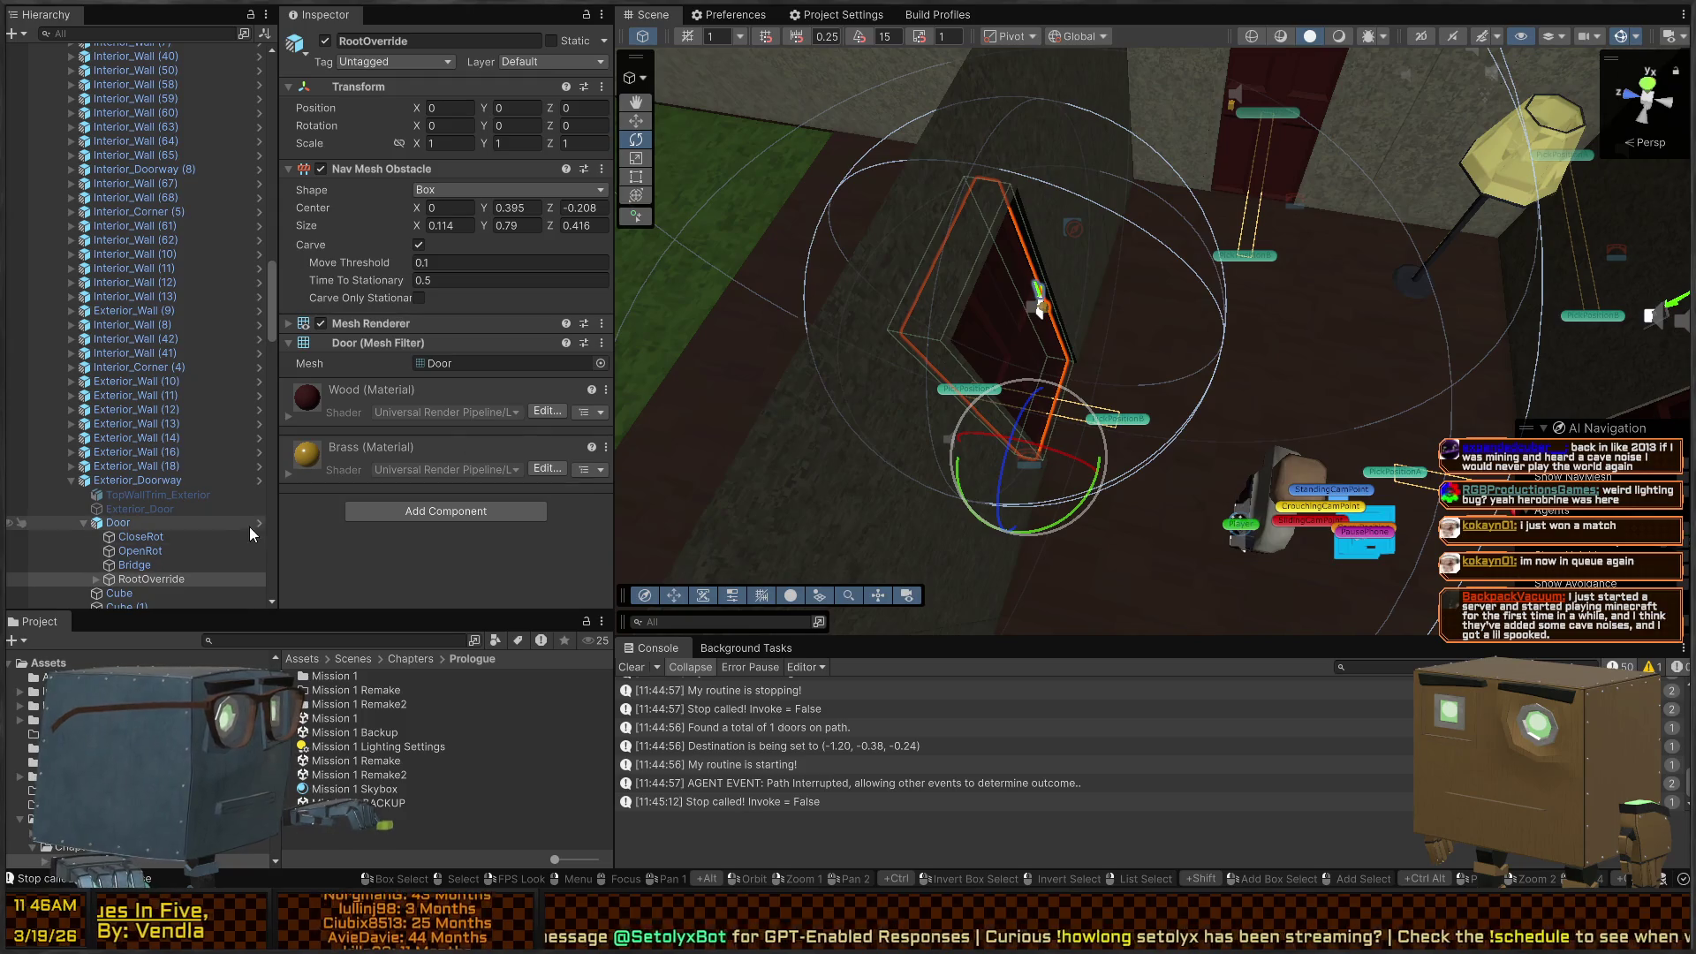
{"action": "left_click", "coordinate": [258, 521]}
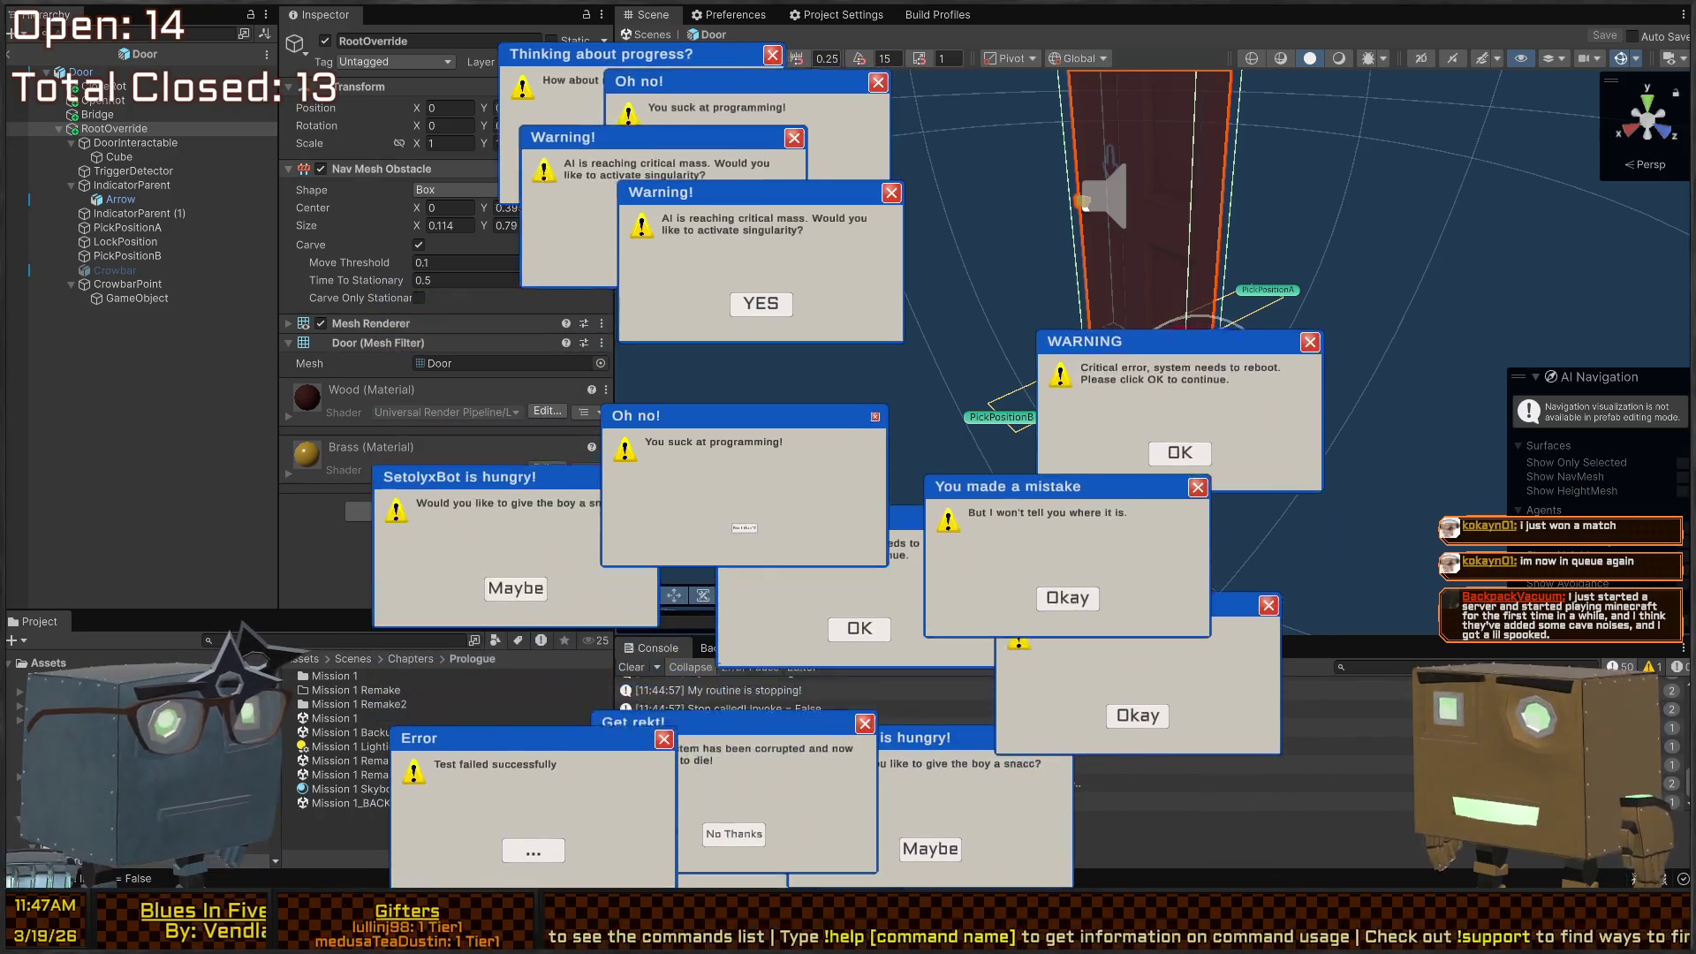
{"action": "left_click", "coordinate": [737, 541]}
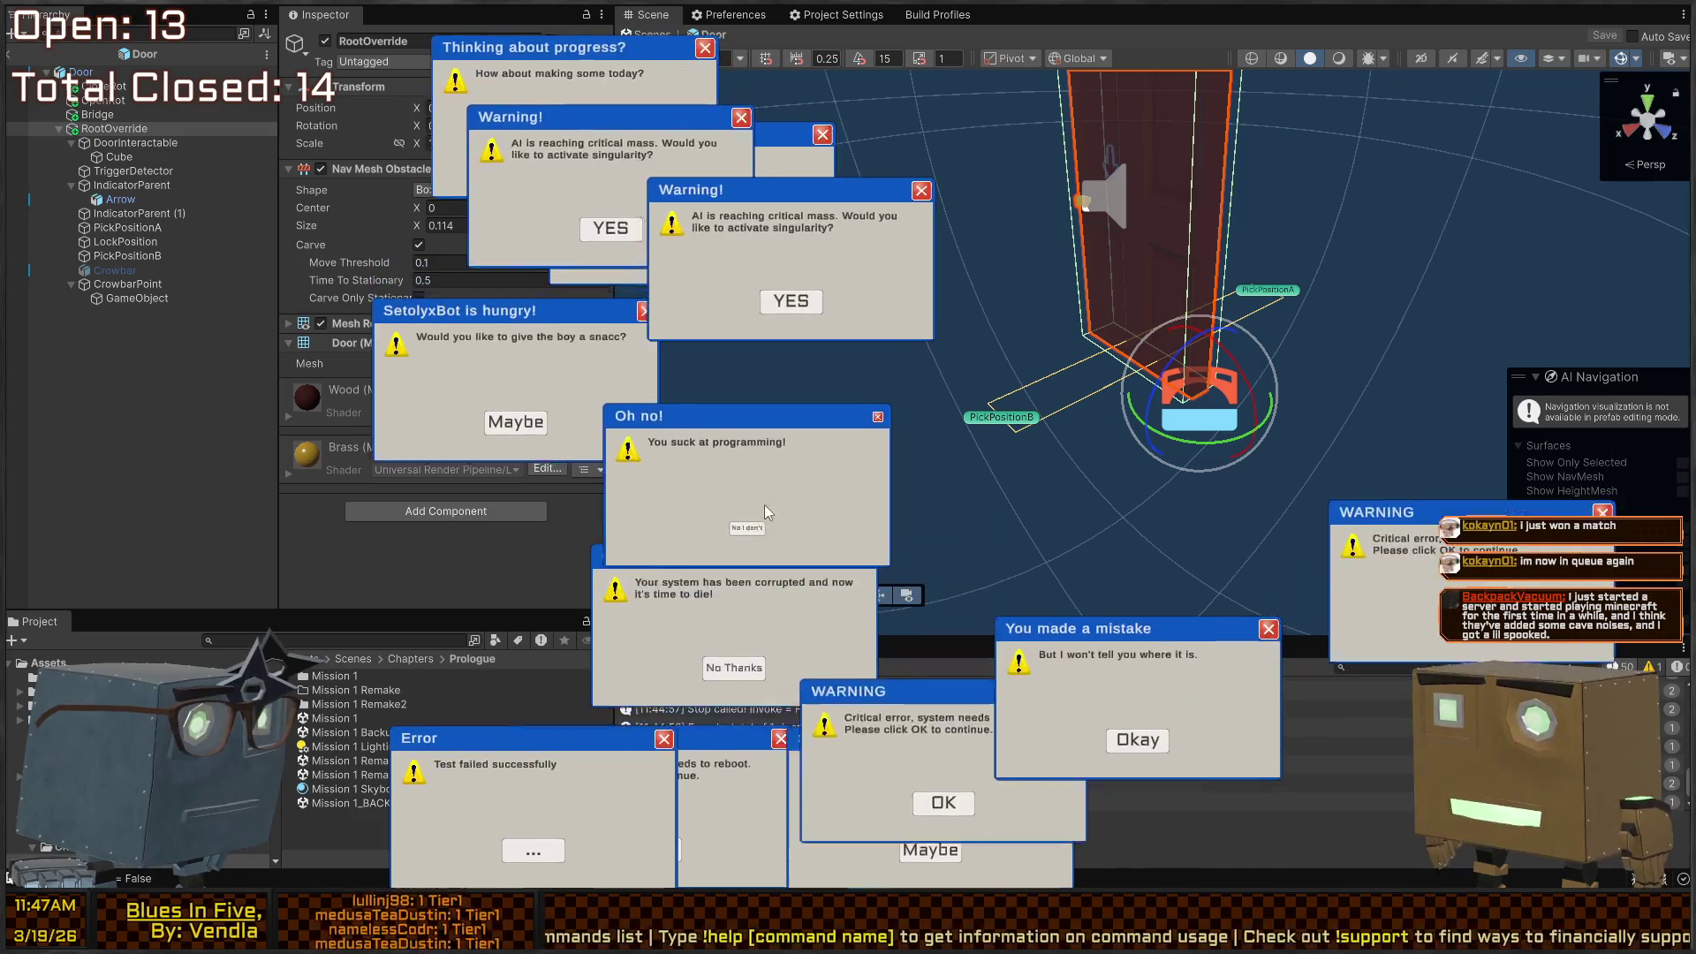
{"action": "left_click", "coordinate": [724, 552]}
{"action": "left_click", "coordinate": [784, 292]}
{"action": "left_click", "coordinate": [698, 265]}
{"action": "left_click", "coordinate": [622, 234]}
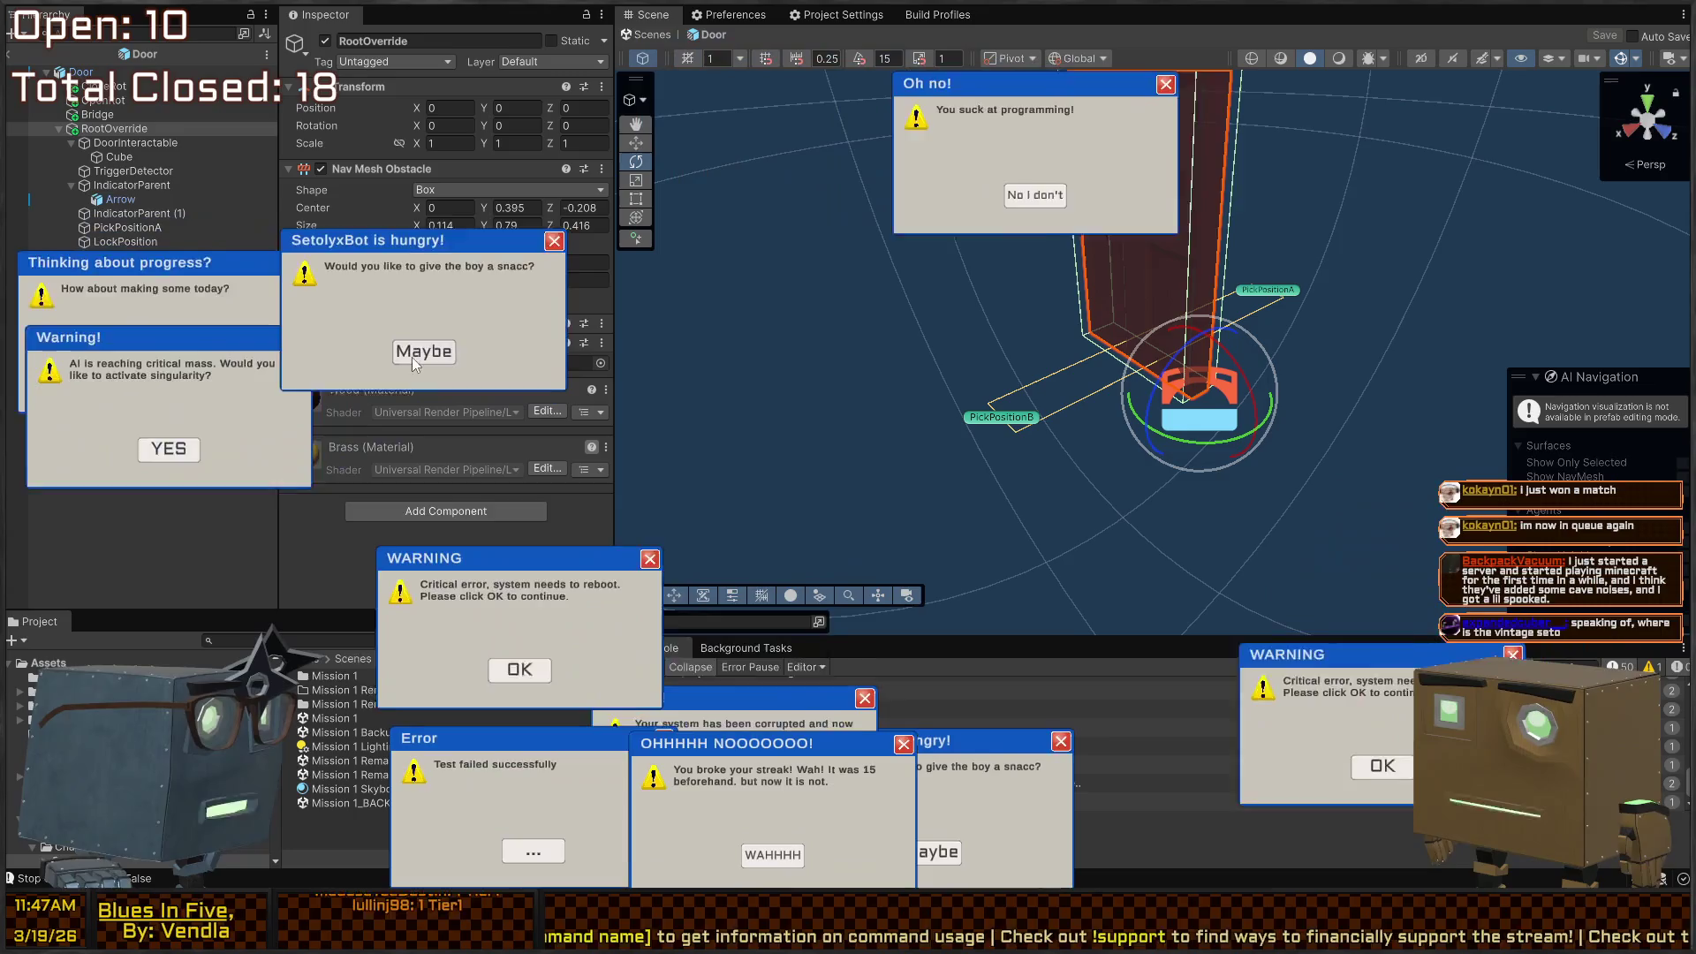
{"action": "left_click", "coordinate": [417, 346]}
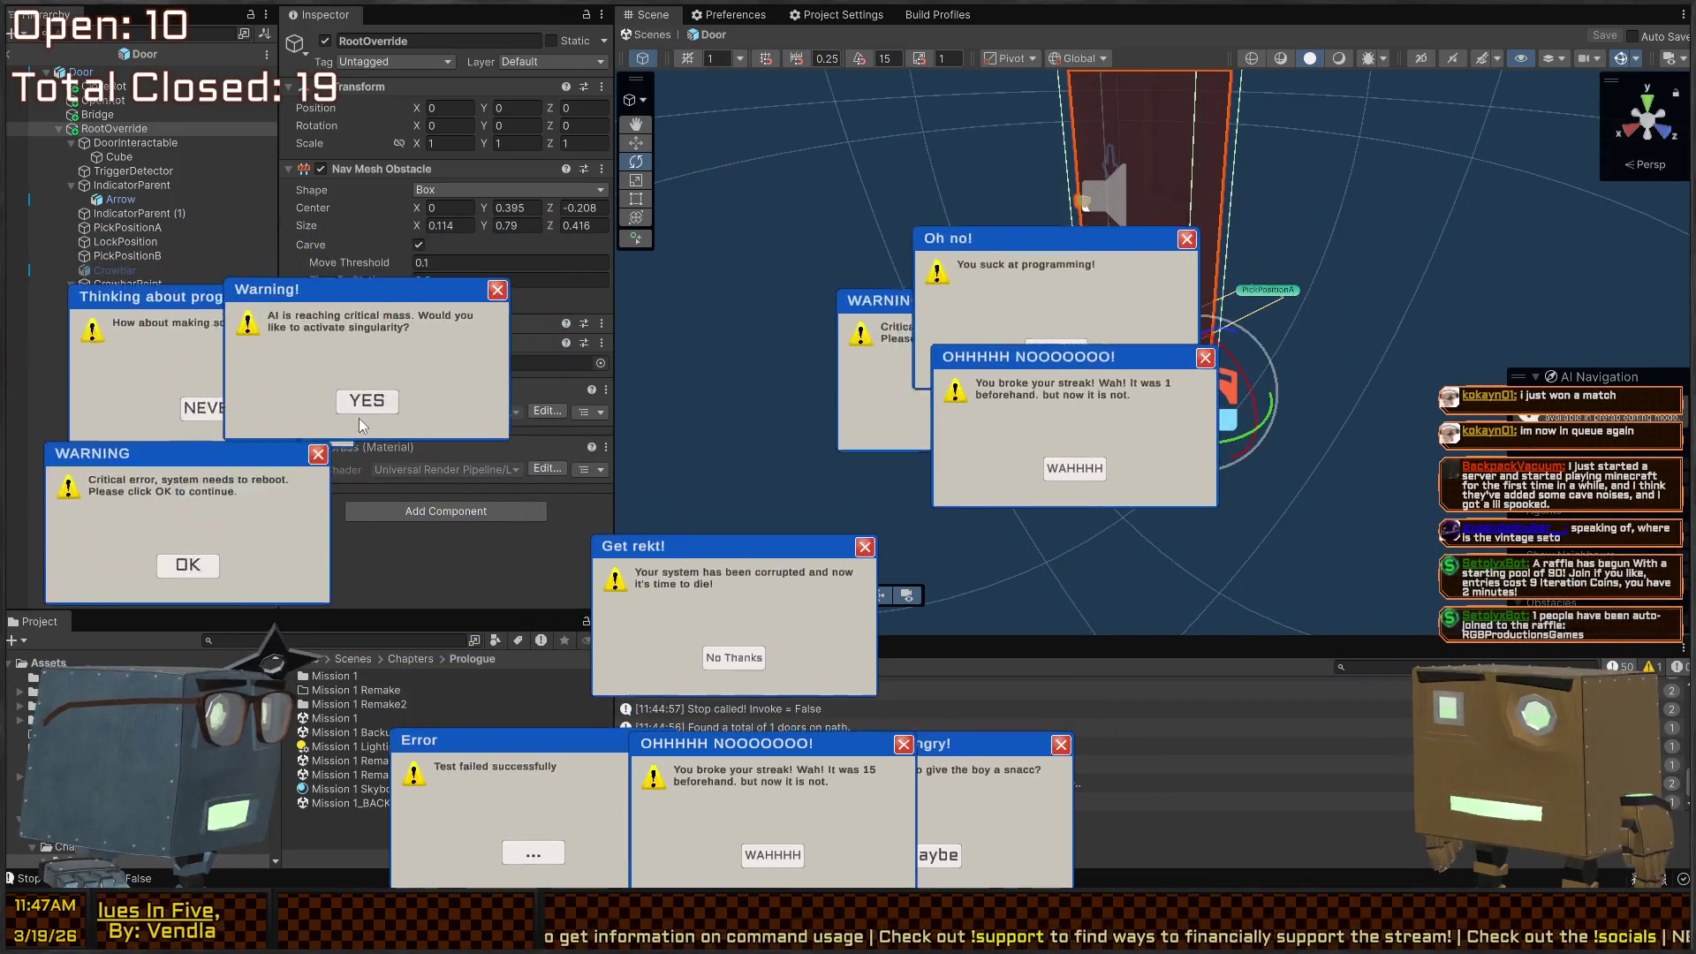
{"action": "left_click", "coordinate": [370, 289]}
{"action": "left_click", "coordinate": [333, 167]}
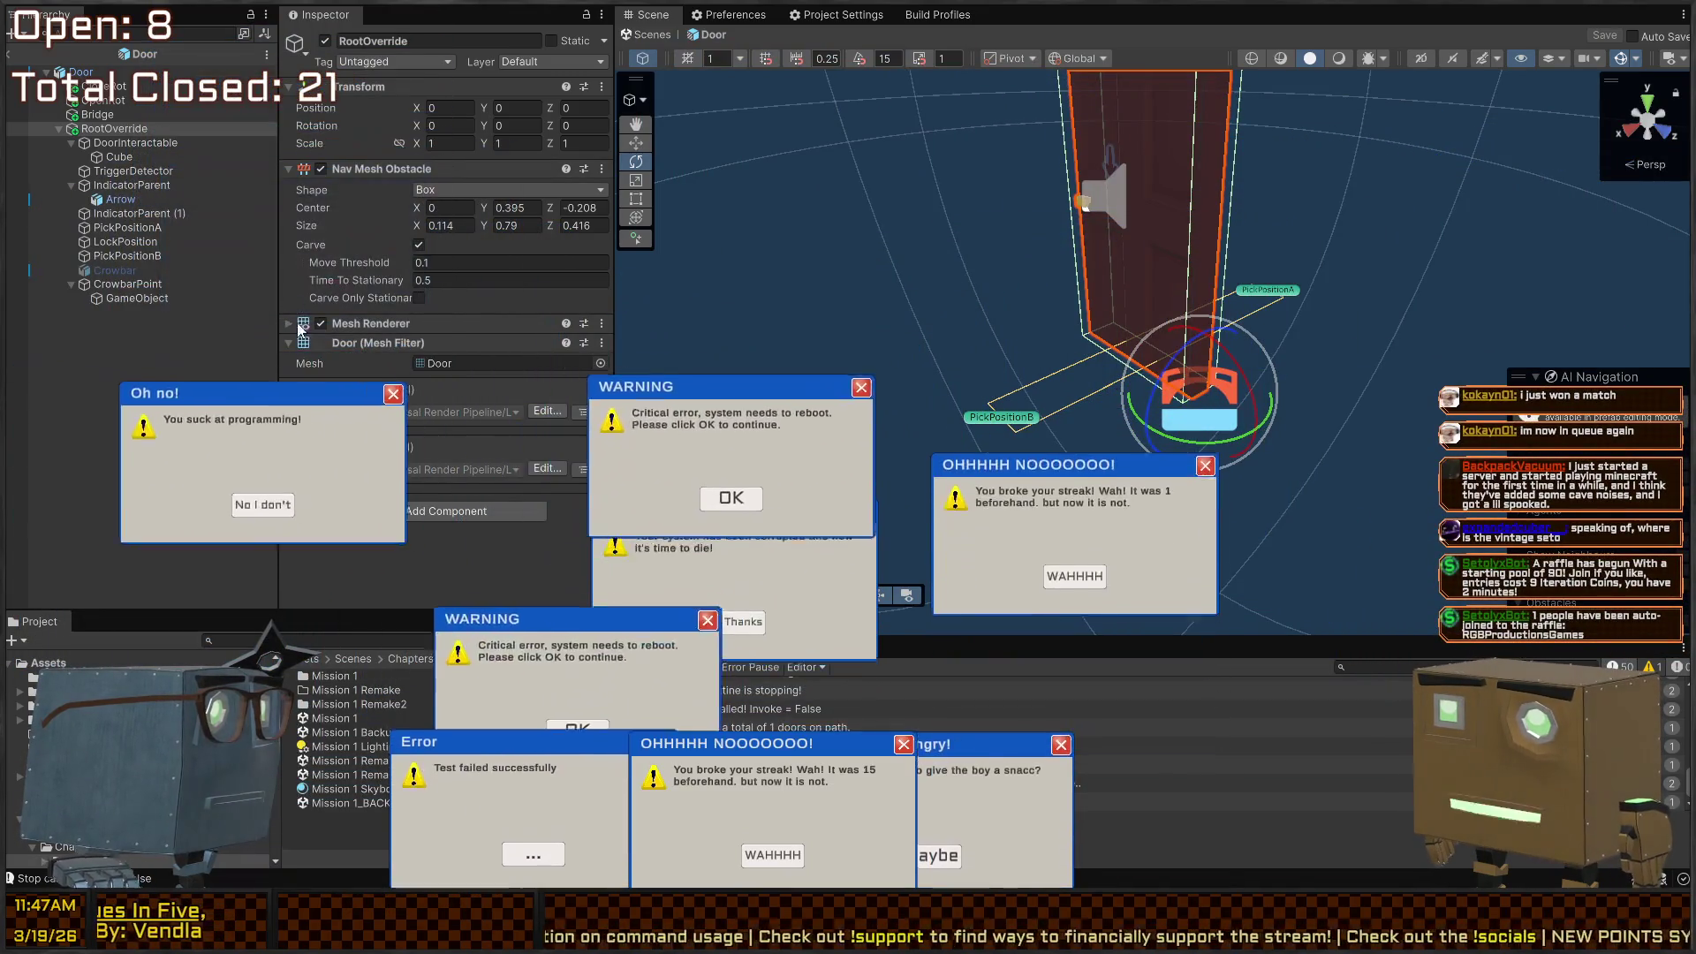
{"action": "left_click", "coordinate": [652, 504]}
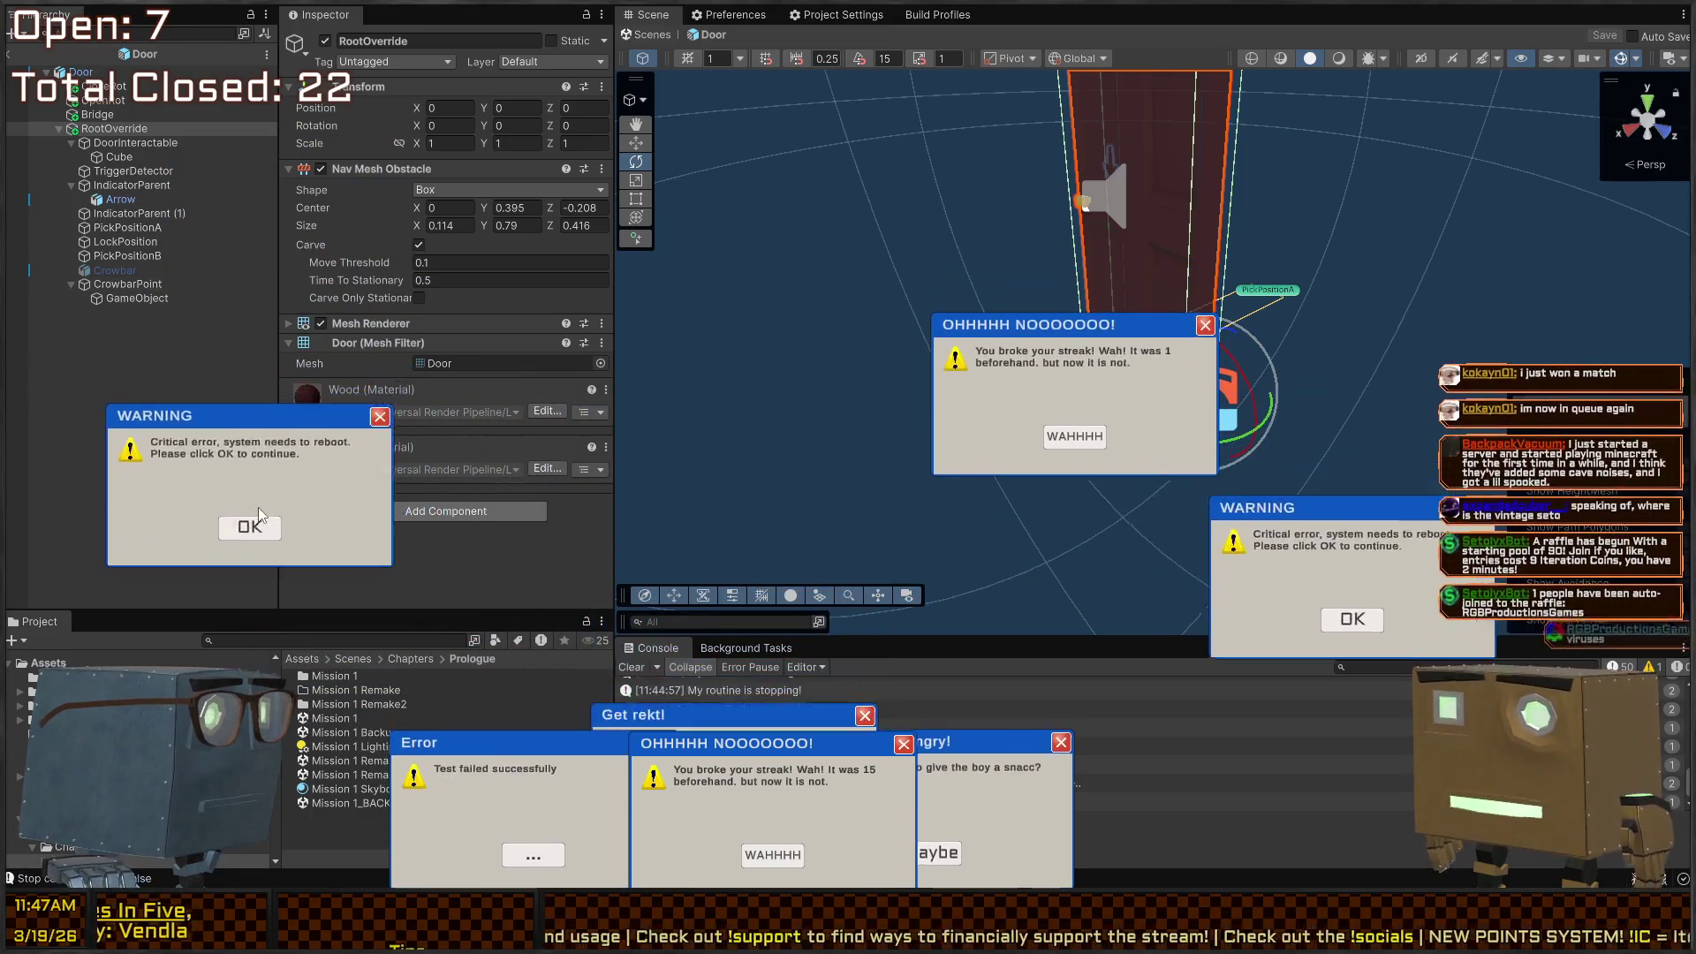
{"action": "left_click", "coordinate": [247, 530]}
{"action": "left_click", "coordinate": [530, 852]}
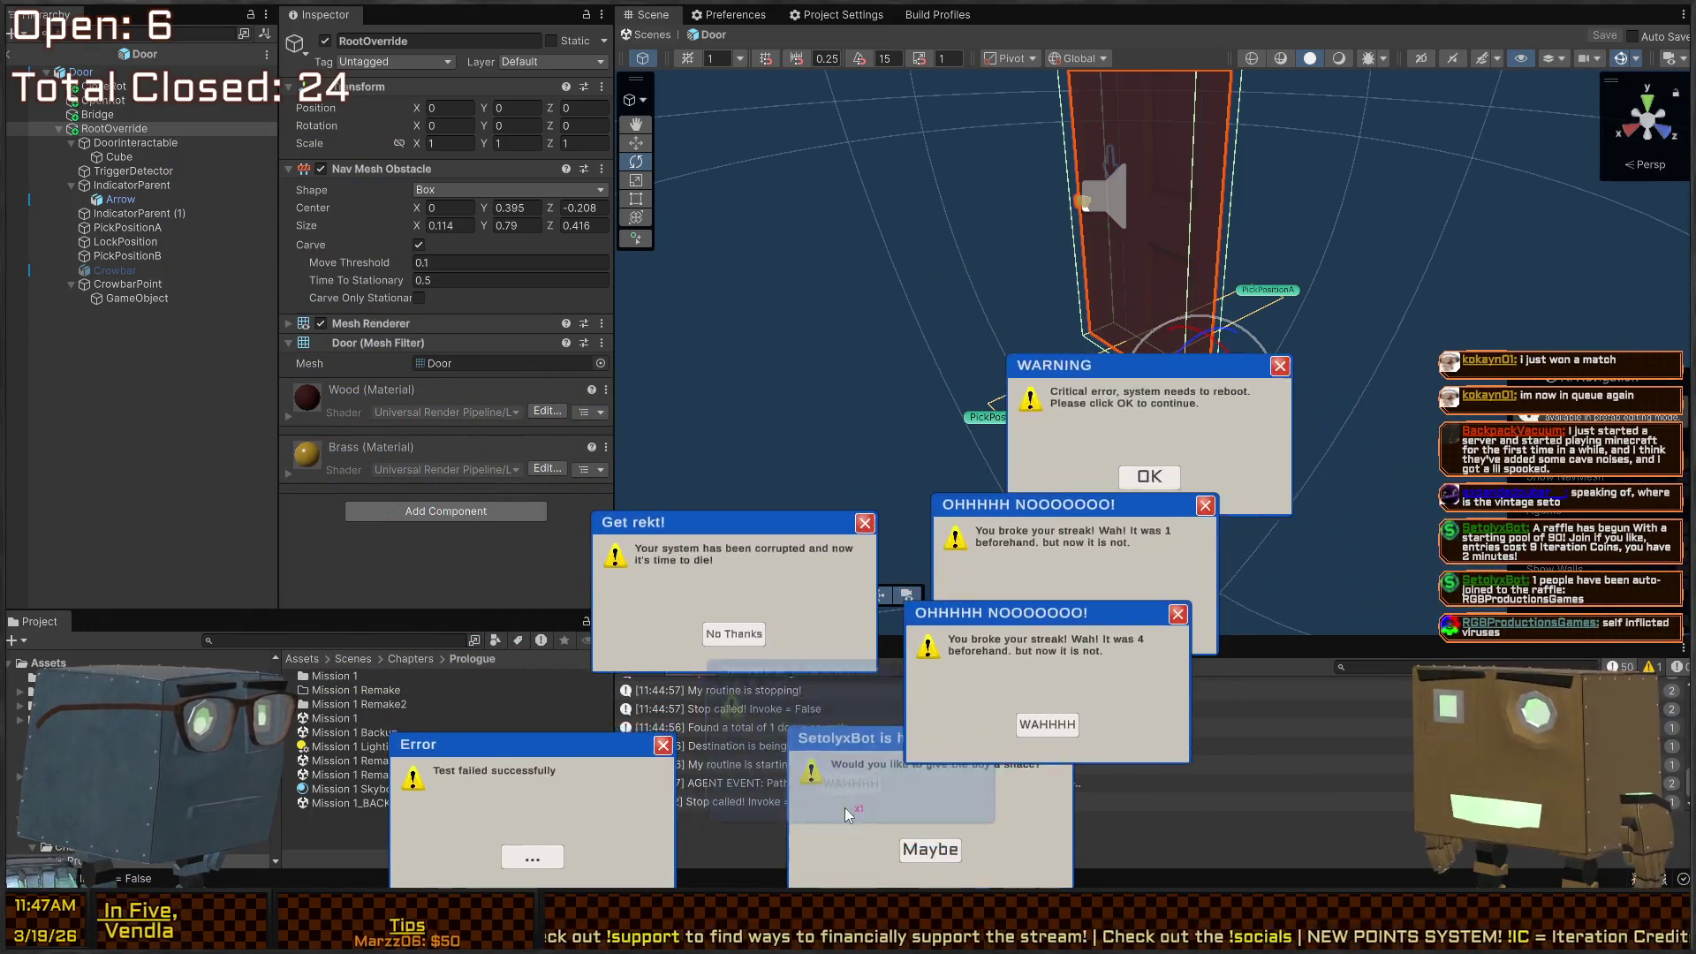
{"action": "left_click", "coordinate": [531, 852]}
{"action": "left_click", "coordinate": [736, 737]}
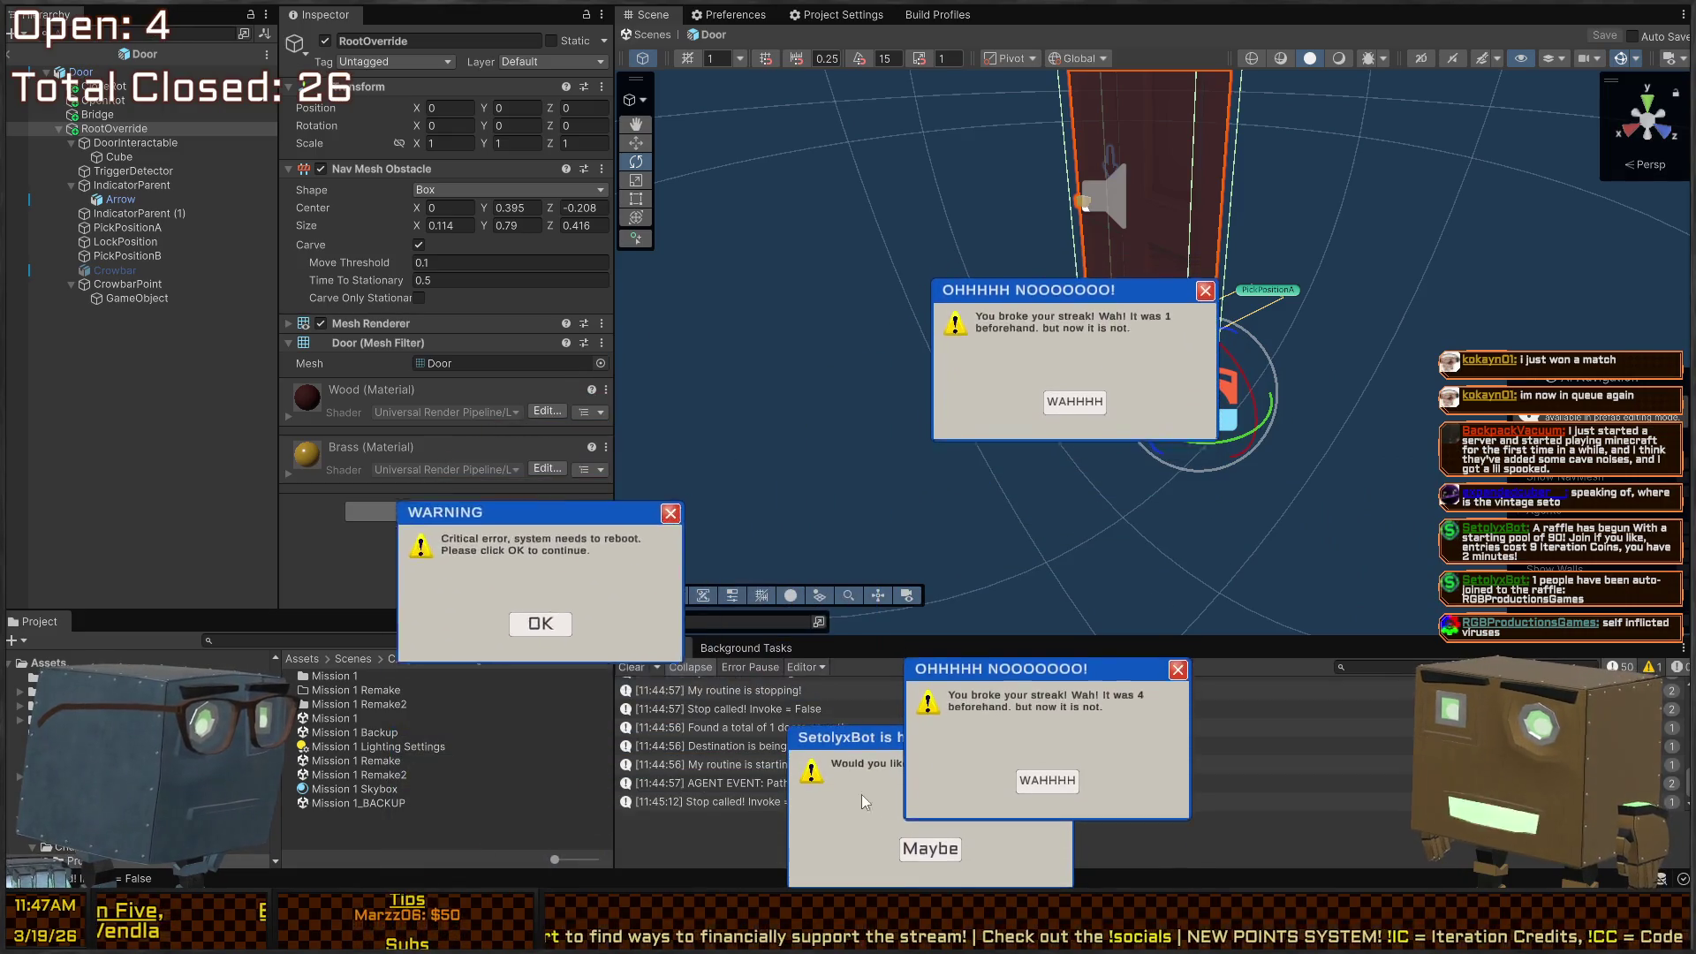
{"action": "left_click", "coordinate": [1139, 809]}
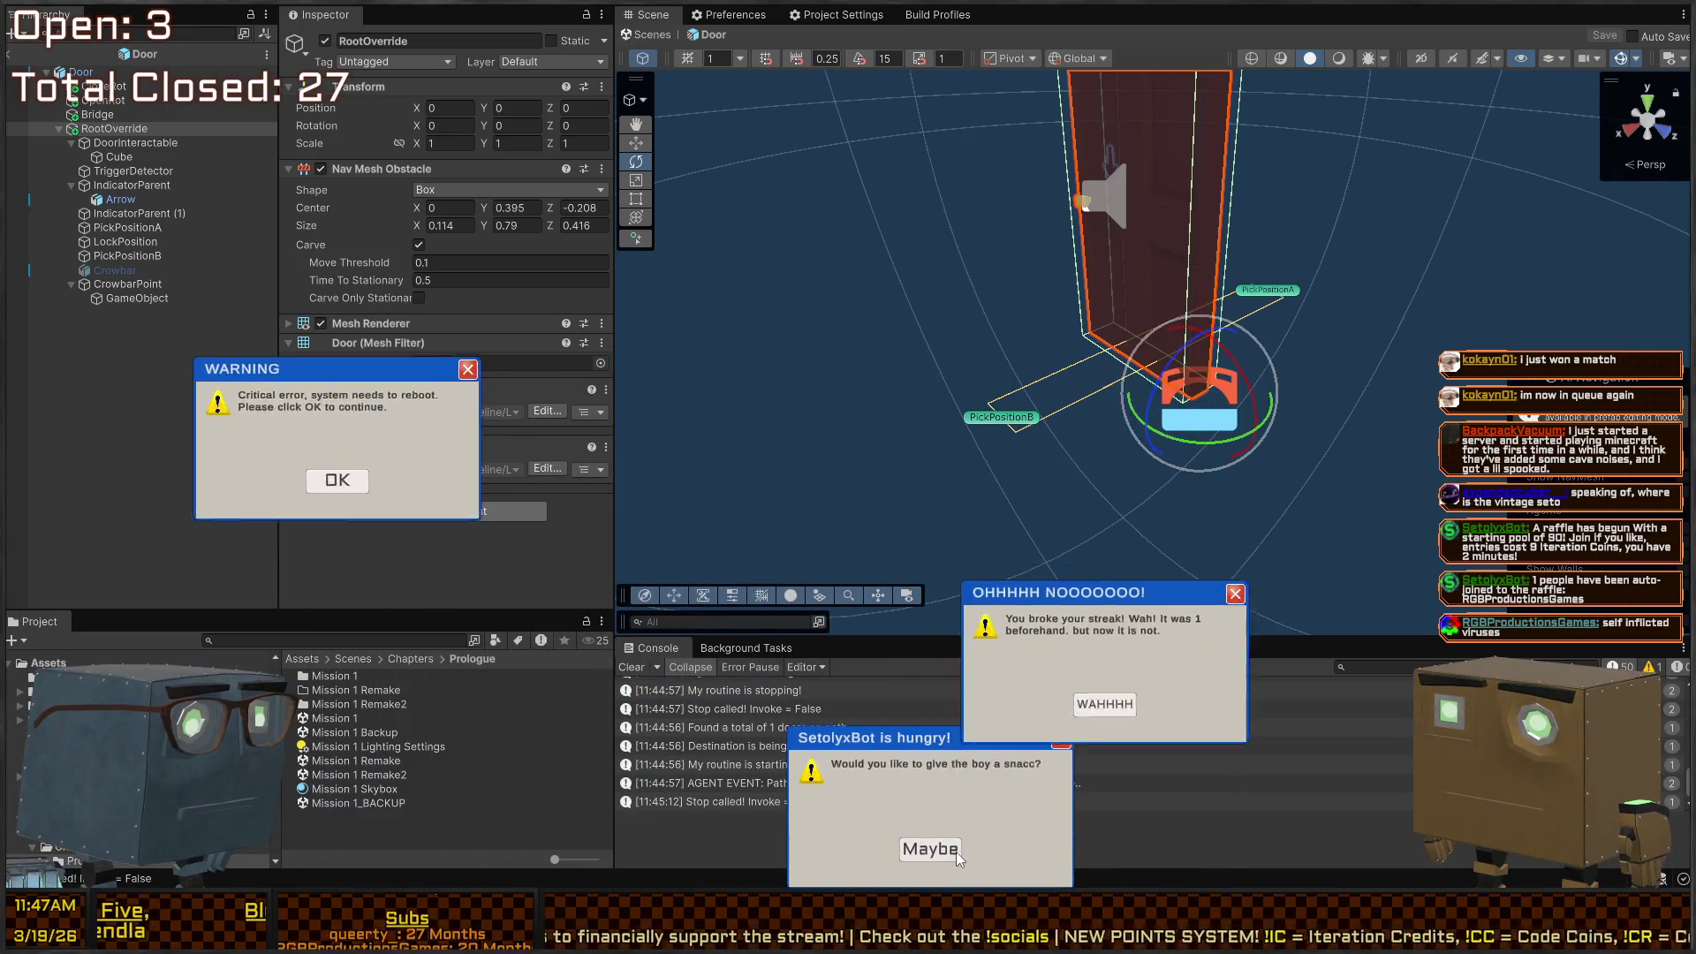
{"action": "left_click", "coordinate": [883, 871]}
{"action": "left_click", "coordinate": [422, 445]}
{"action": "left_click", "coordinate": [1193, 467]}
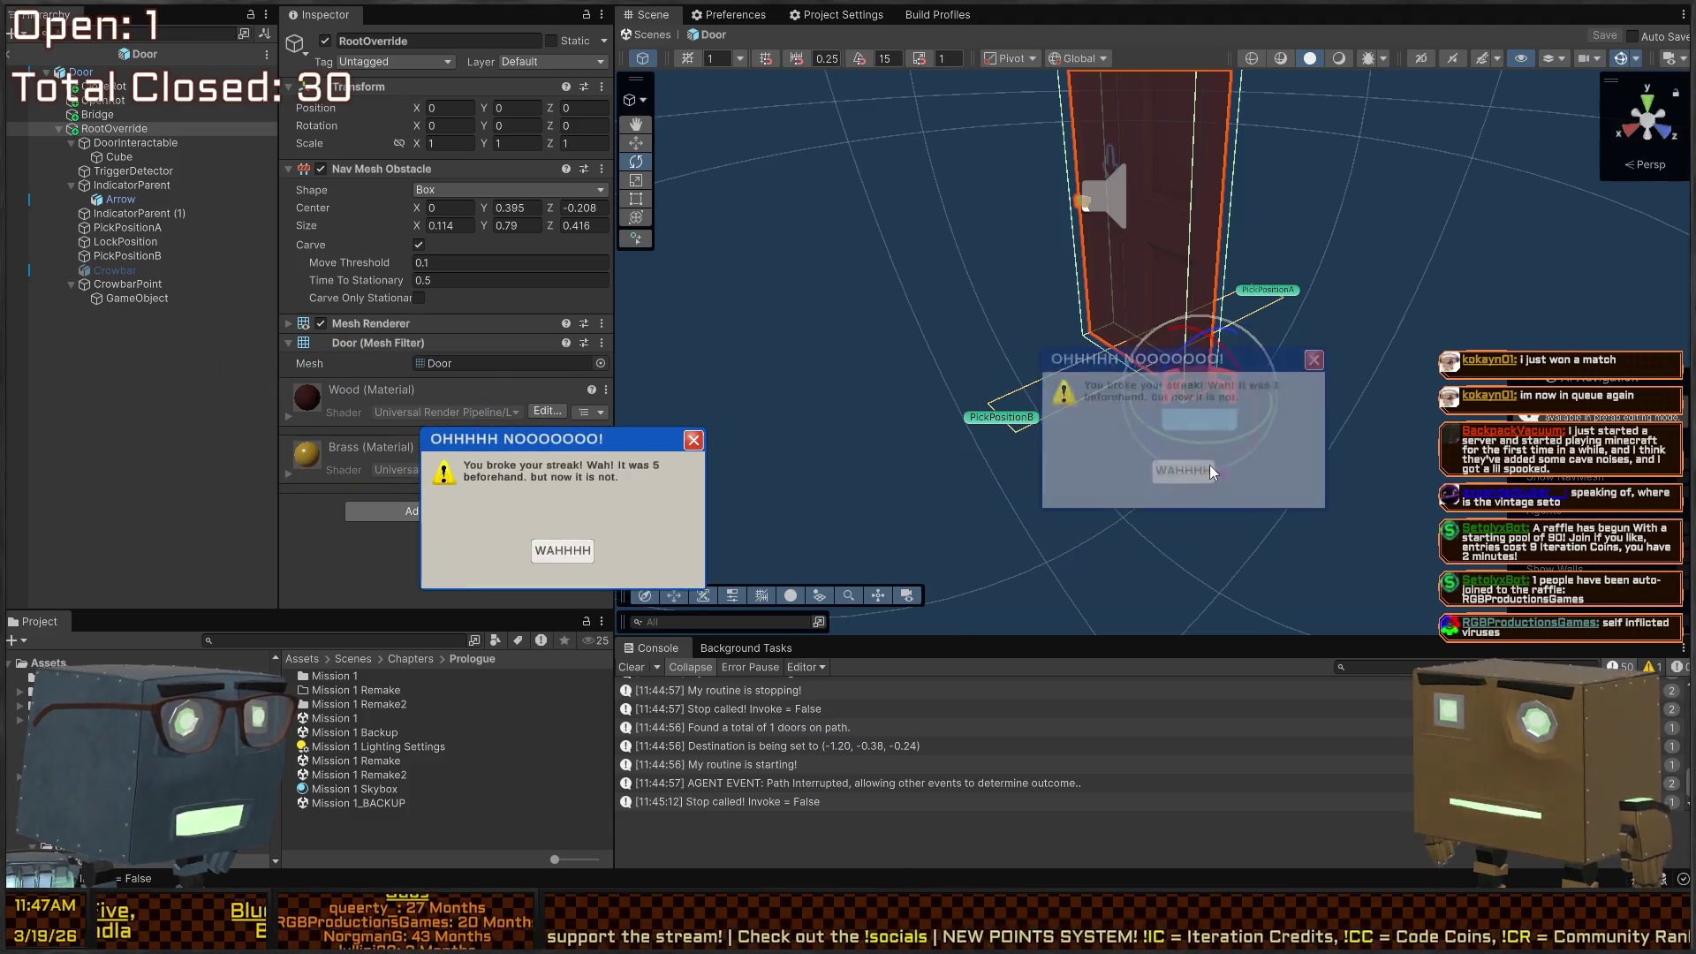
{"action": "left_click", "coordinate": [601, 585]}
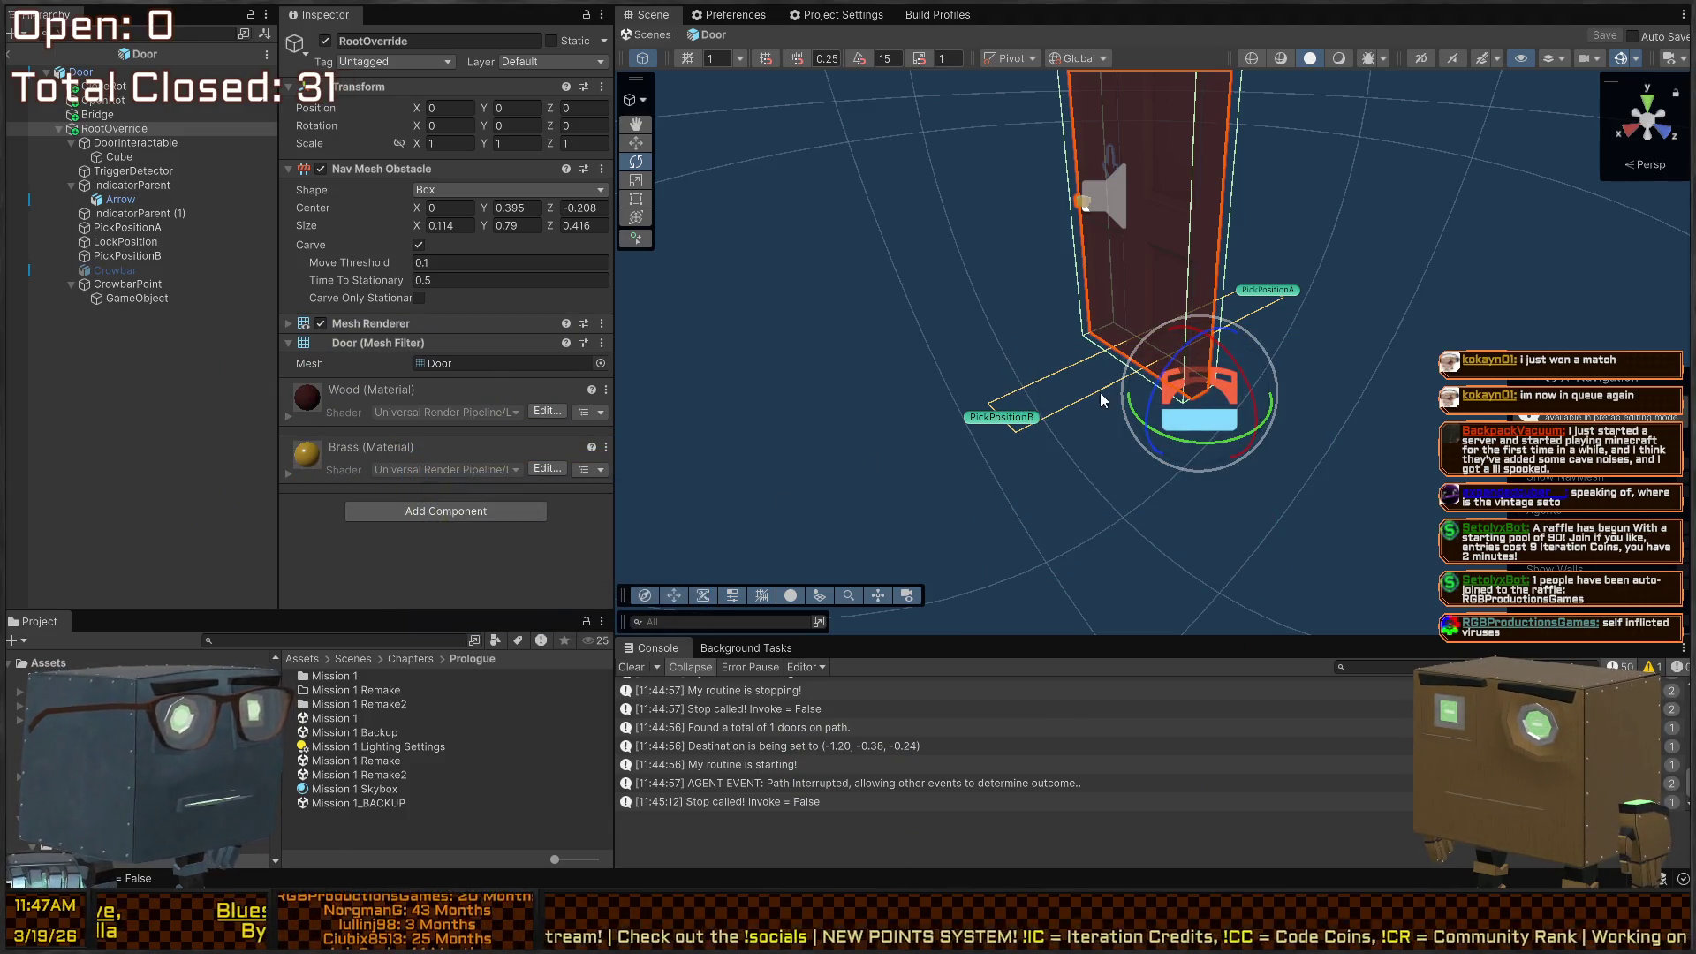
{"action": "scroll", "coordinate": [1100, 392], "scroll_direction": "down", "scroll_amount": 5}
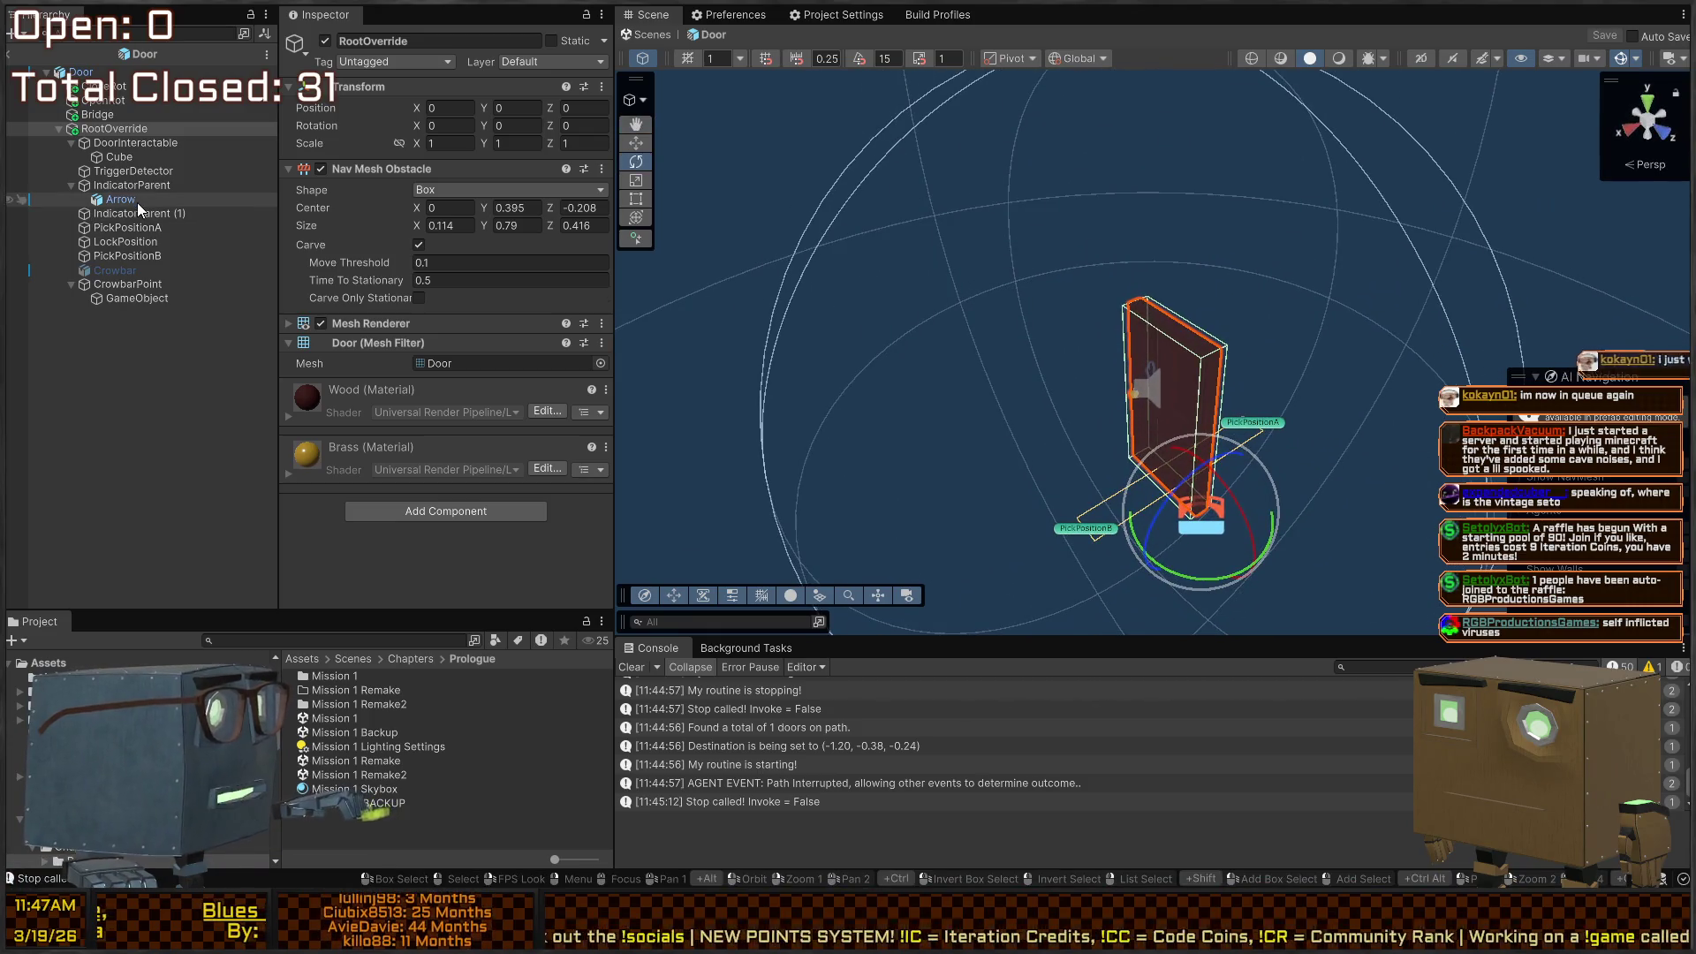
Step: Inspect the LockPosition, PickPositionA and PickPositionB objects in the Door prefab
{"action": "left_click", "coordinate": [116, 243]}
{"action": "left_click", "coordinate": [126, 257]}
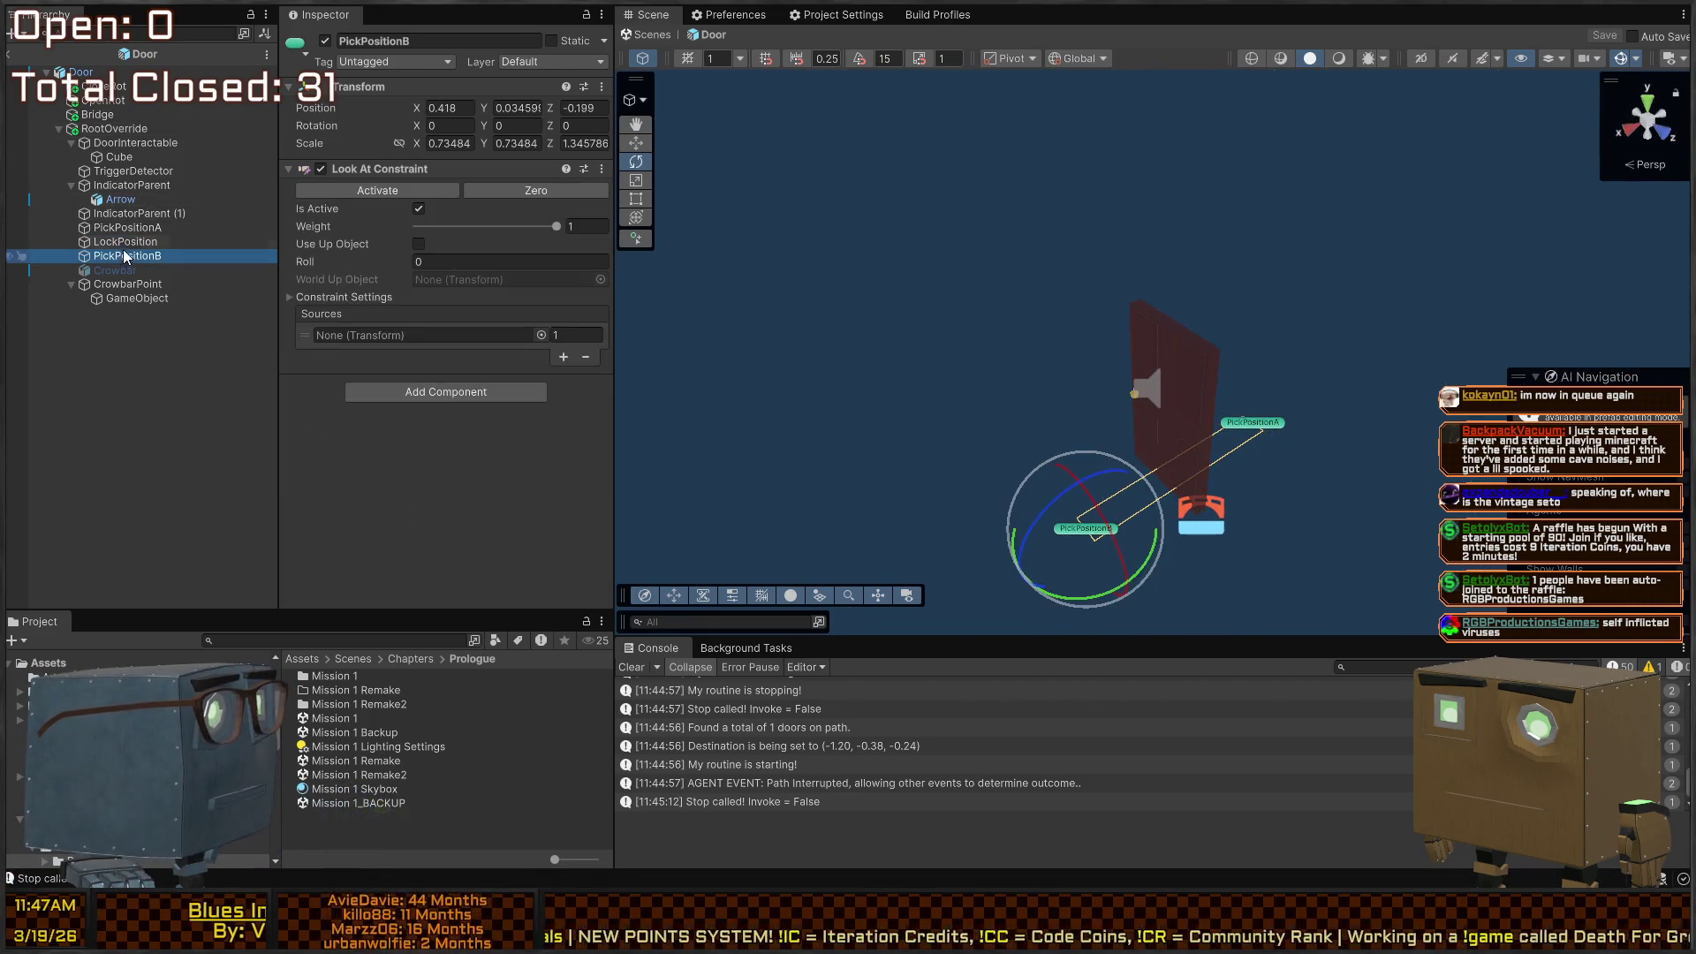
{"action": "left_click", "coordinate": [133, 242]}
{"action": "left_click", "coordinate": [131, 228]}
{"action": "left_click", "coordinate": [131, 242]}
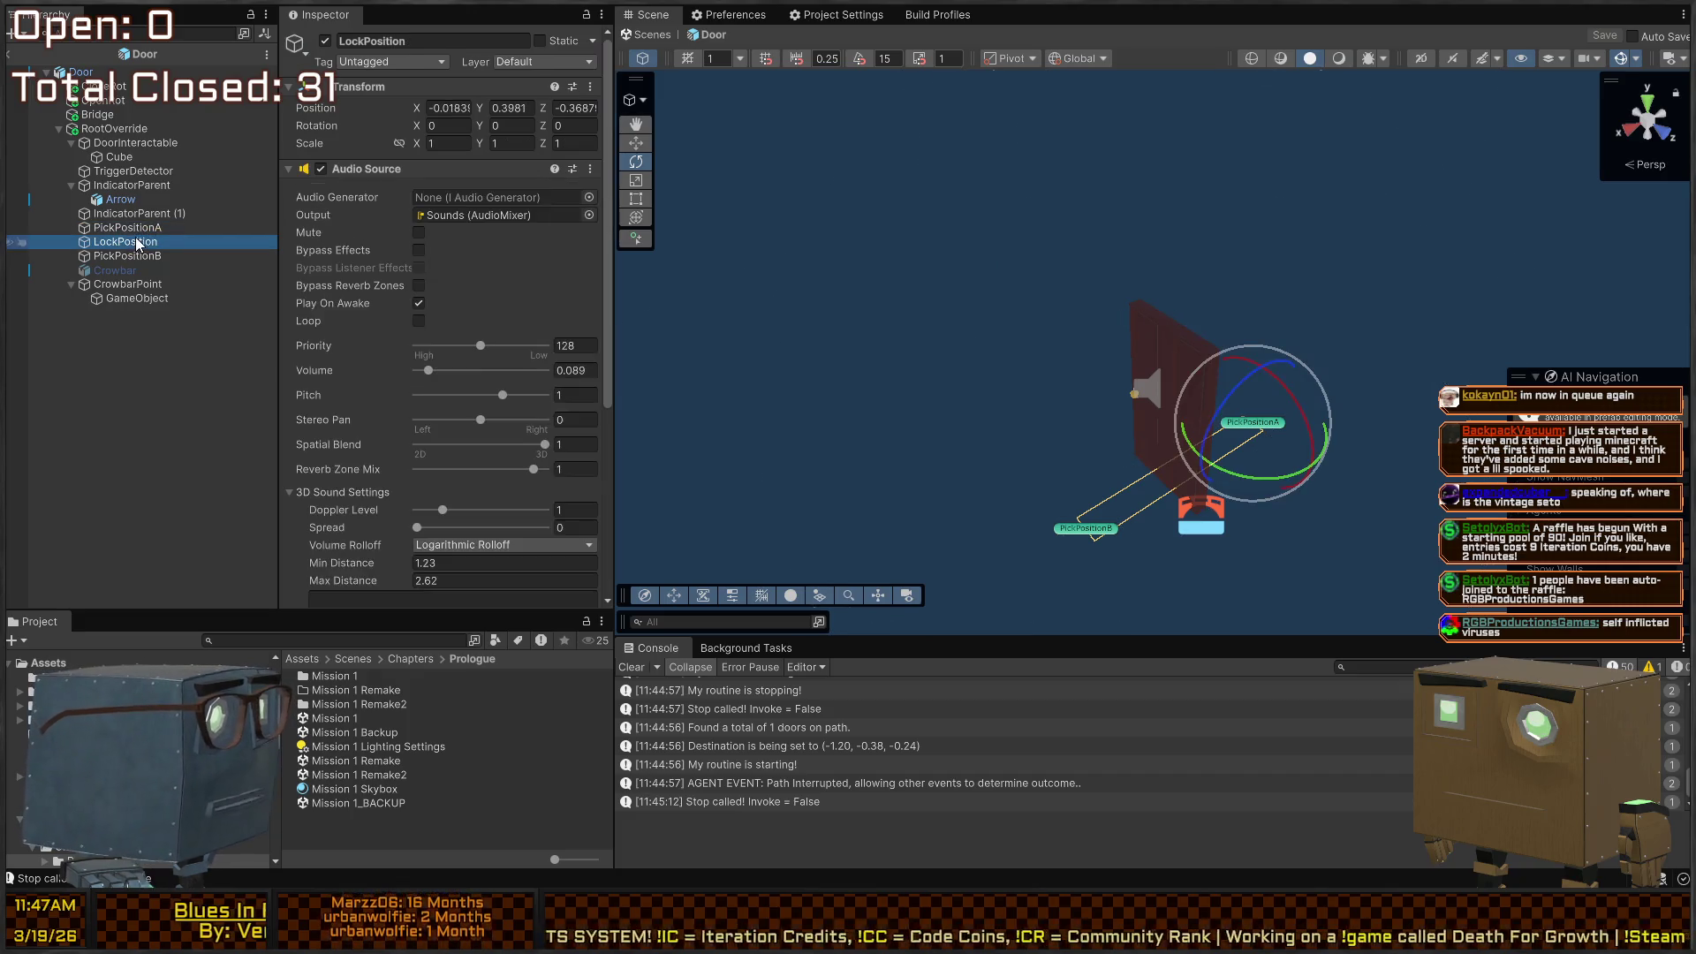
Step: Parent PickPositionA and PickPositionB under Bridge and save the Door prefab
{"action": "left_click", "coordinate": [131, 228], "text": "ctrl"}
{"action": "left_click", "coordinate": [131, 242], "text": "ctrl"}
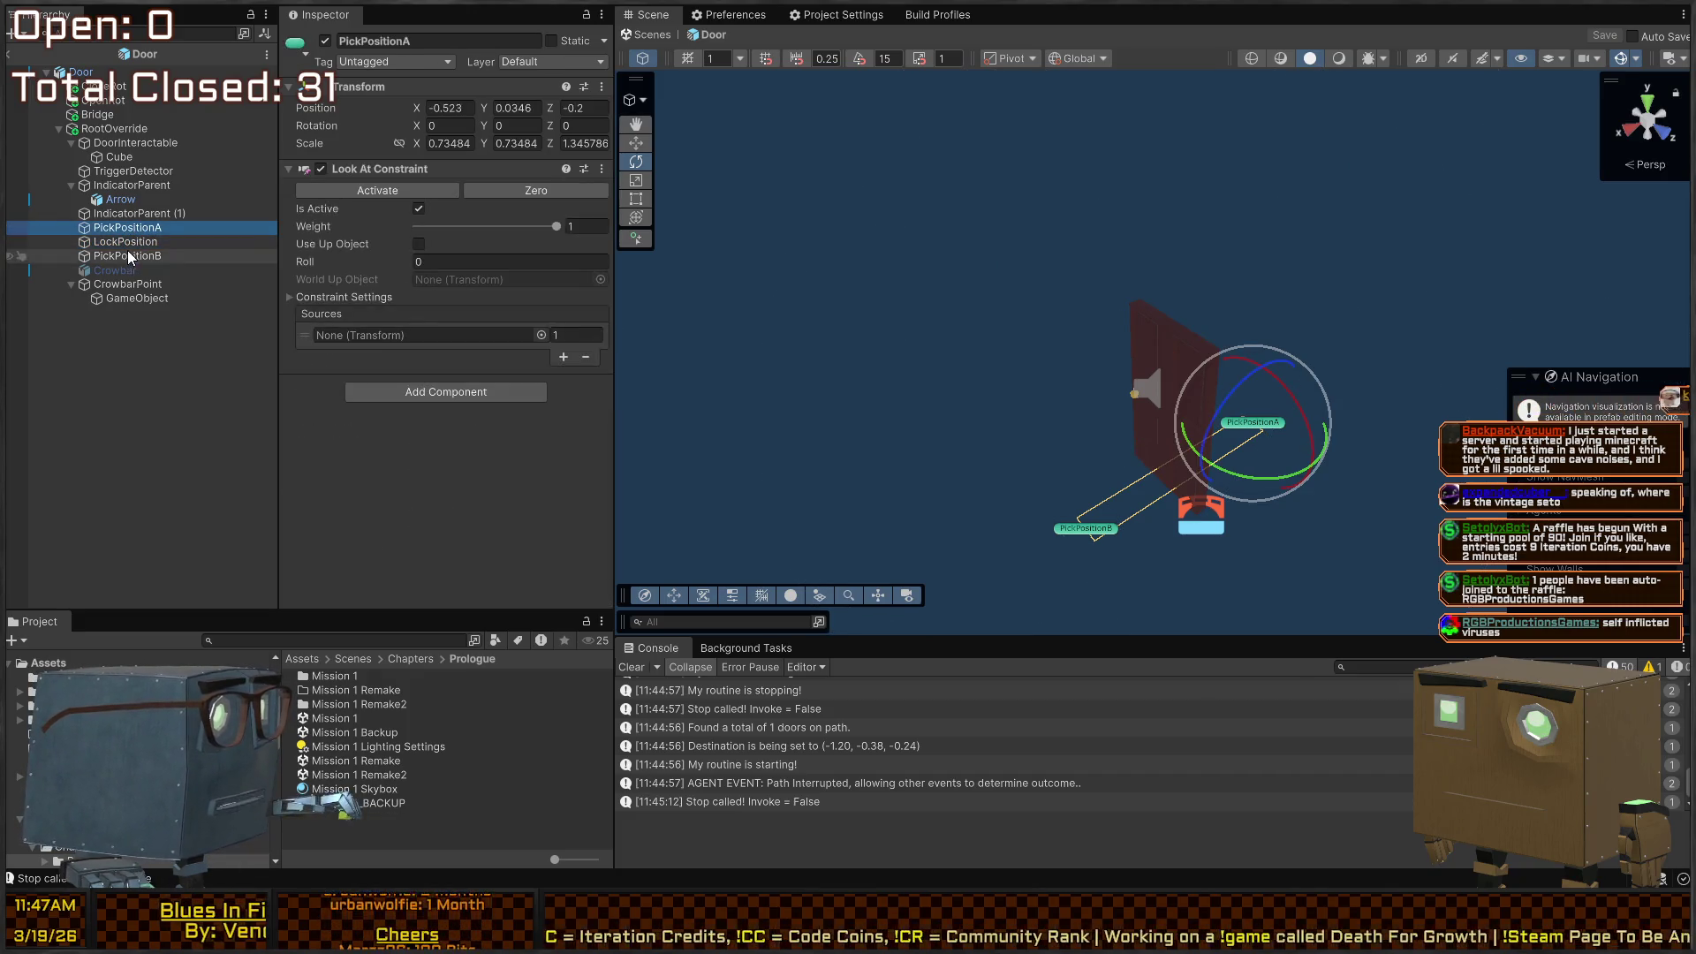
{"action": "left_click", "coordinate": [131, 256], "text": "ctrl"}
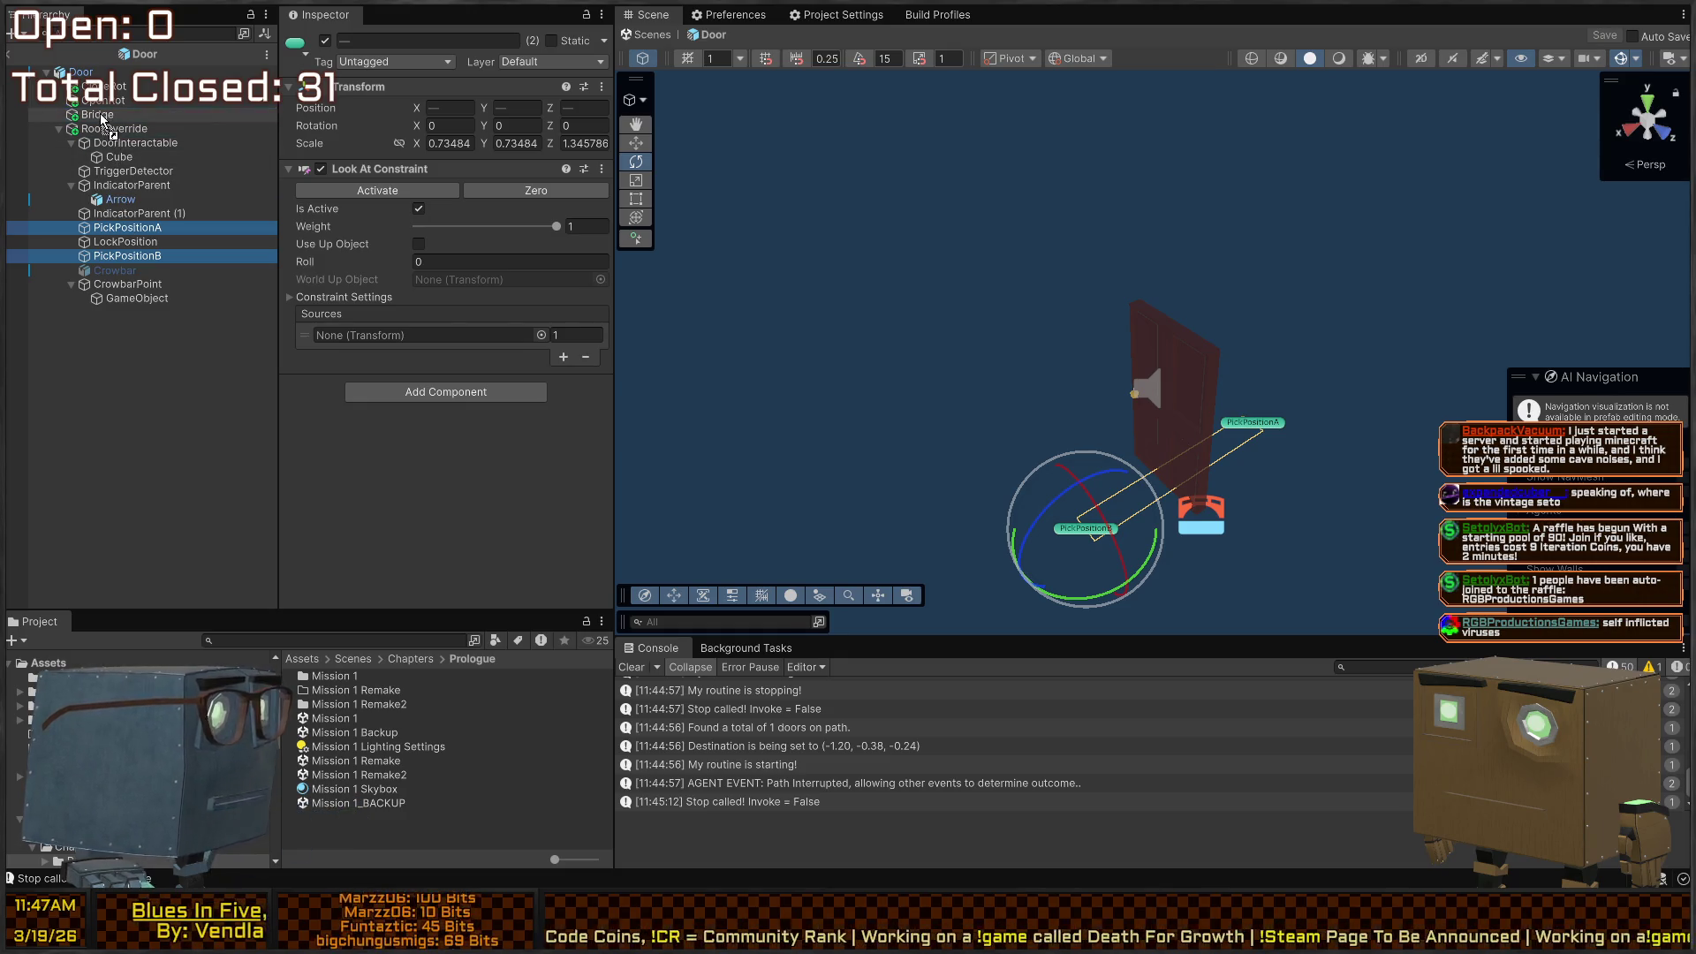
{"action": "left_click_drag", "start_coordinate": [102, 119], "coordinate": [102, 120]}
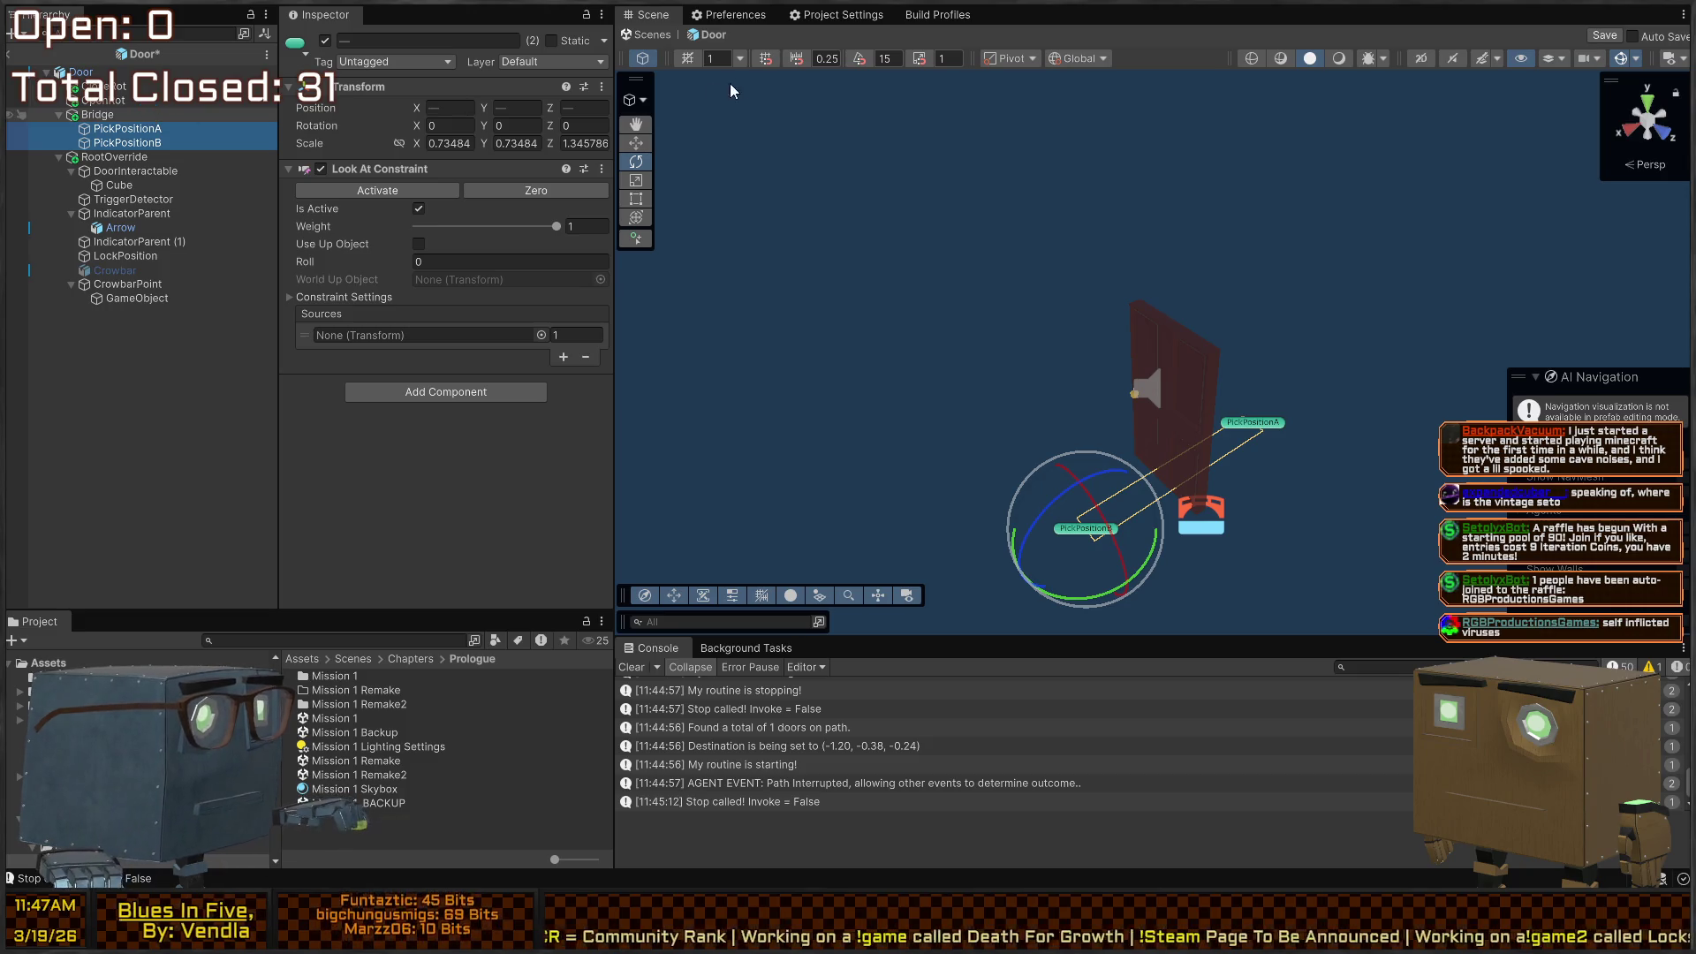
{"action": "key", "text": "ctrl+s"}
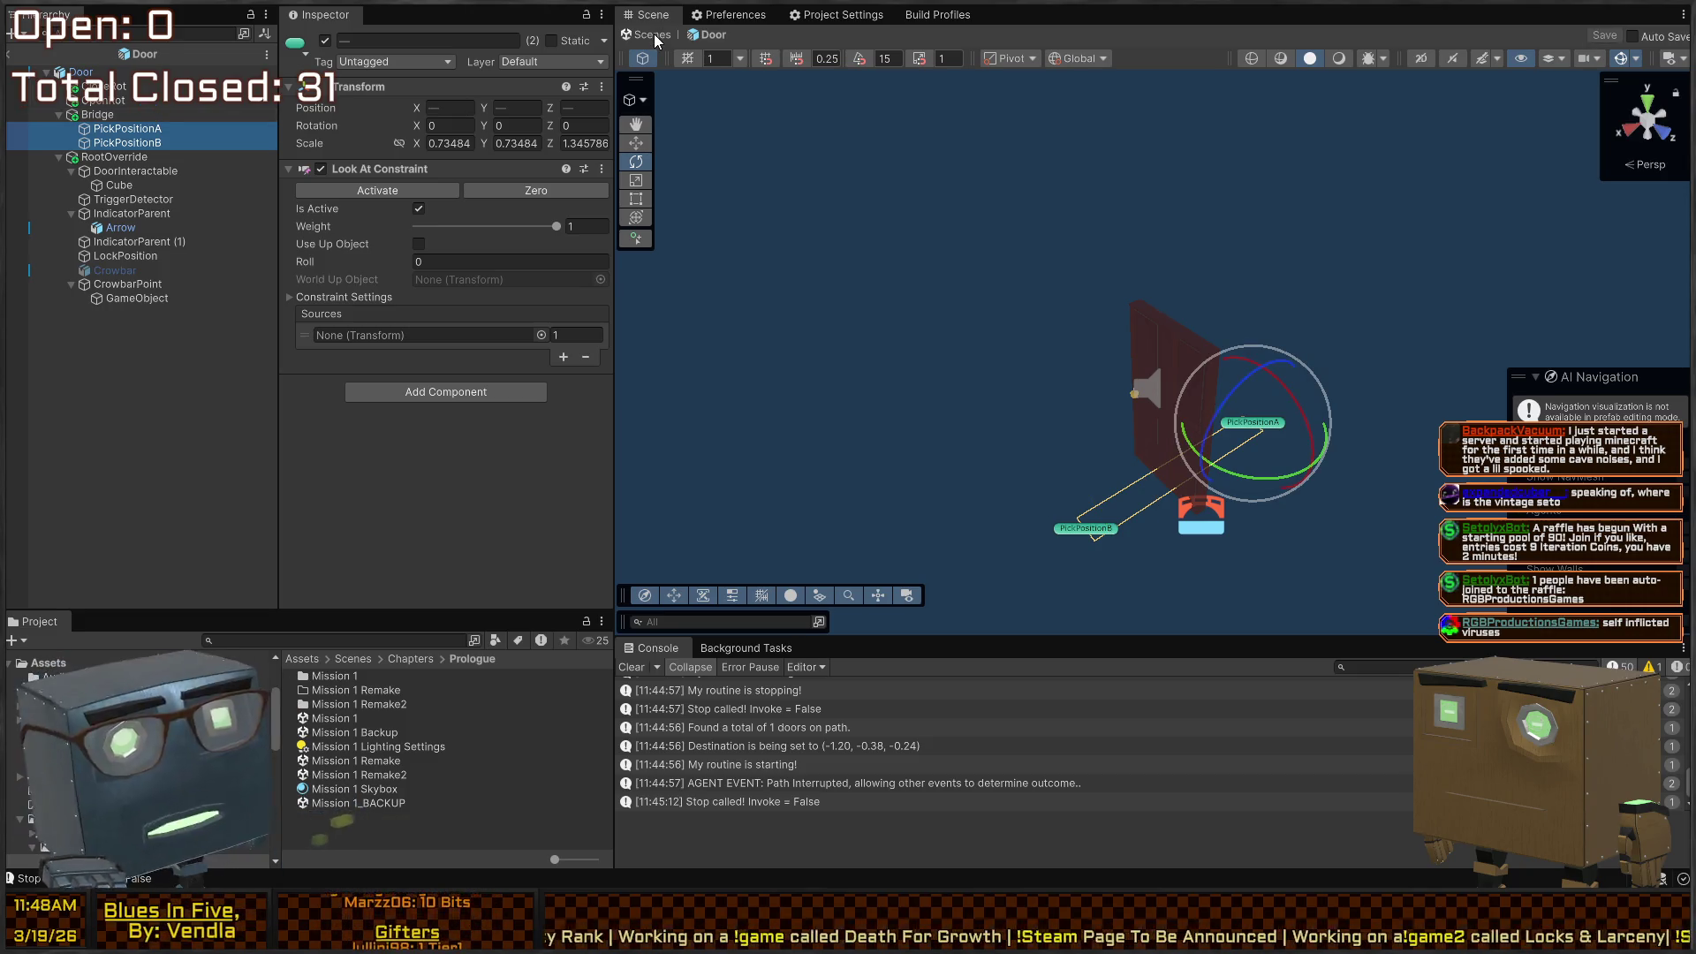
Step: Return to the full house scene and orbit around the door
{"action": "left_click", "coordinate": [656, 35]}
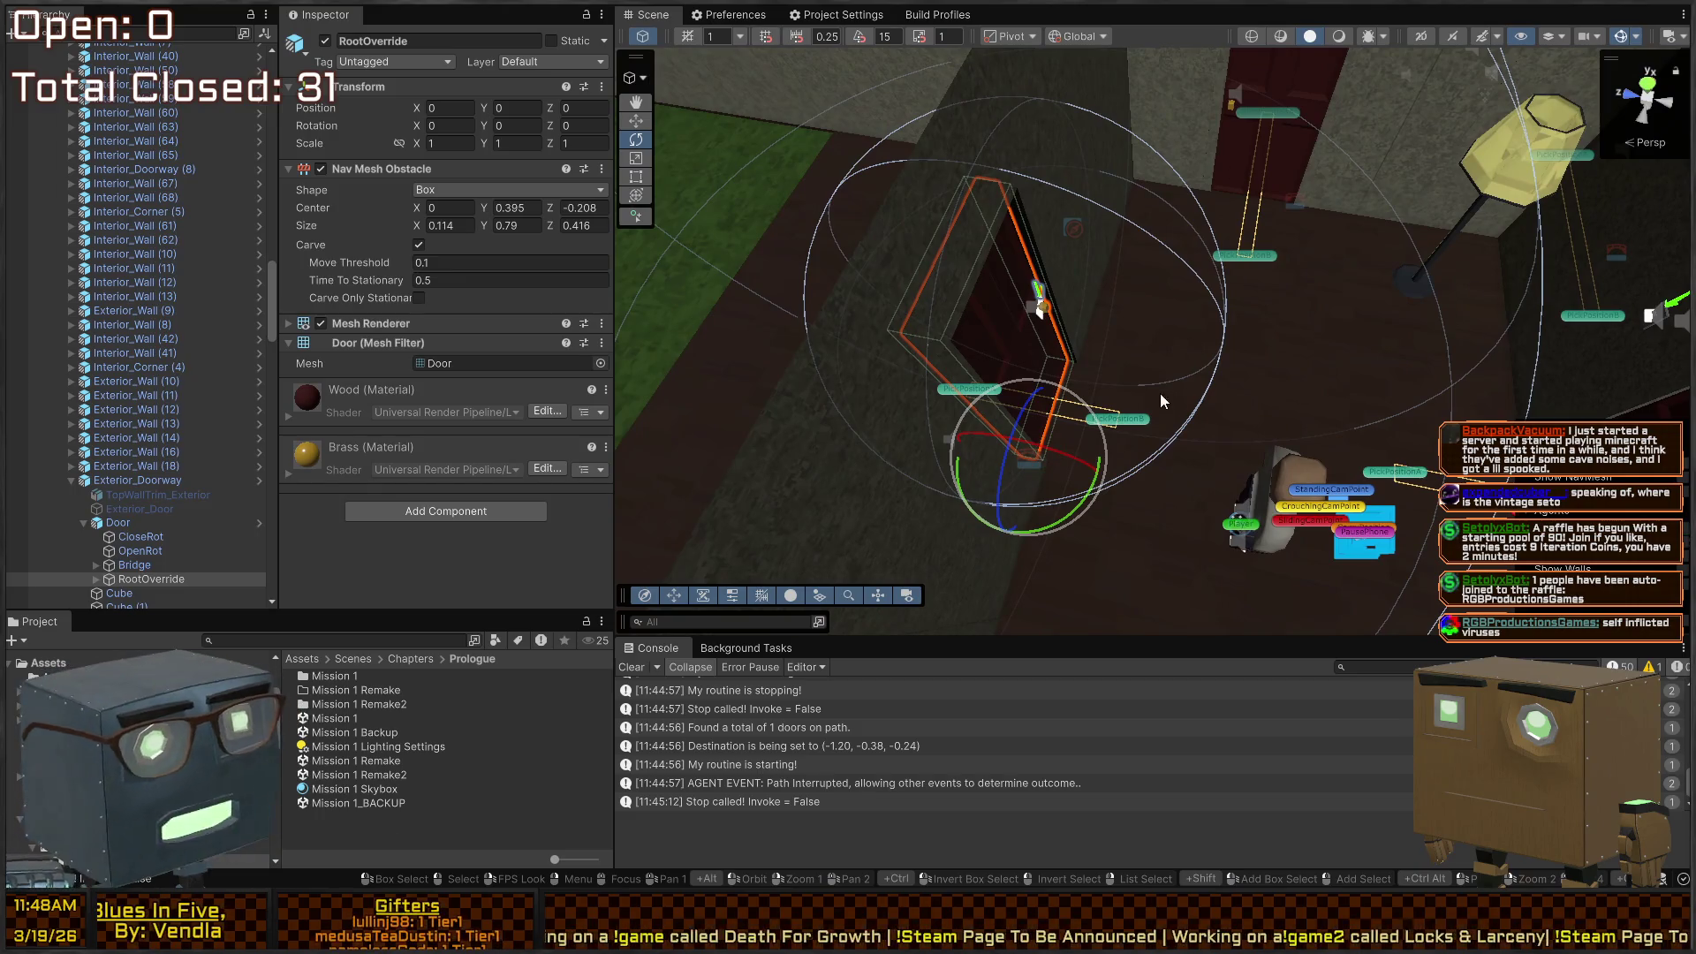
{"action": "scroll", "coordinate": [1206, 364], "scroll_direction": "down", "scroll_amount": 6}
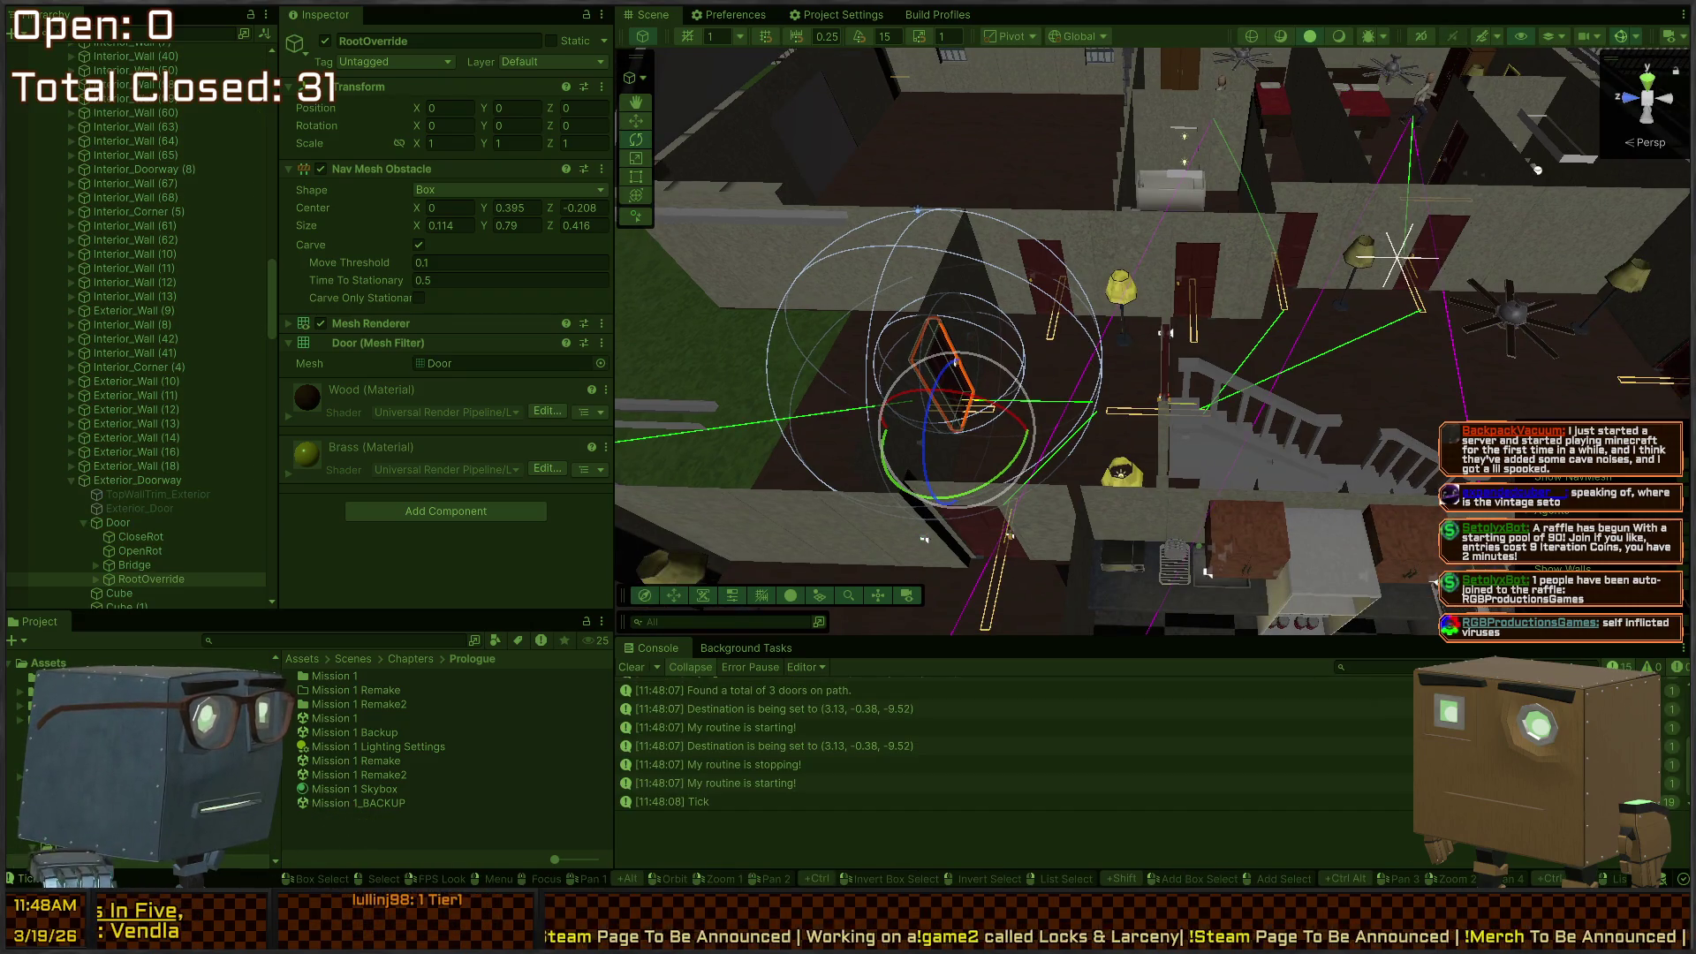
{"action": "mouse_move", "coordinate": [1538, 170]}
{"action": "left_mouse_down"}
{"action": "mouse_move", "coordinate": [1167, 303]}
{"action": "mouse_move", "coordinate": [1193, 326]}
{"action": "mouse_move", "coordinate": [1155, 320]}
{"action": "mouse_move", "coordinate": [1197, 343]}
{"action": "mouse_move", "coordinate": [1163, 347]}
{"action": "mouse_move", "coordinate": [1145, 419]}
{"action": "left_mouse_up"}
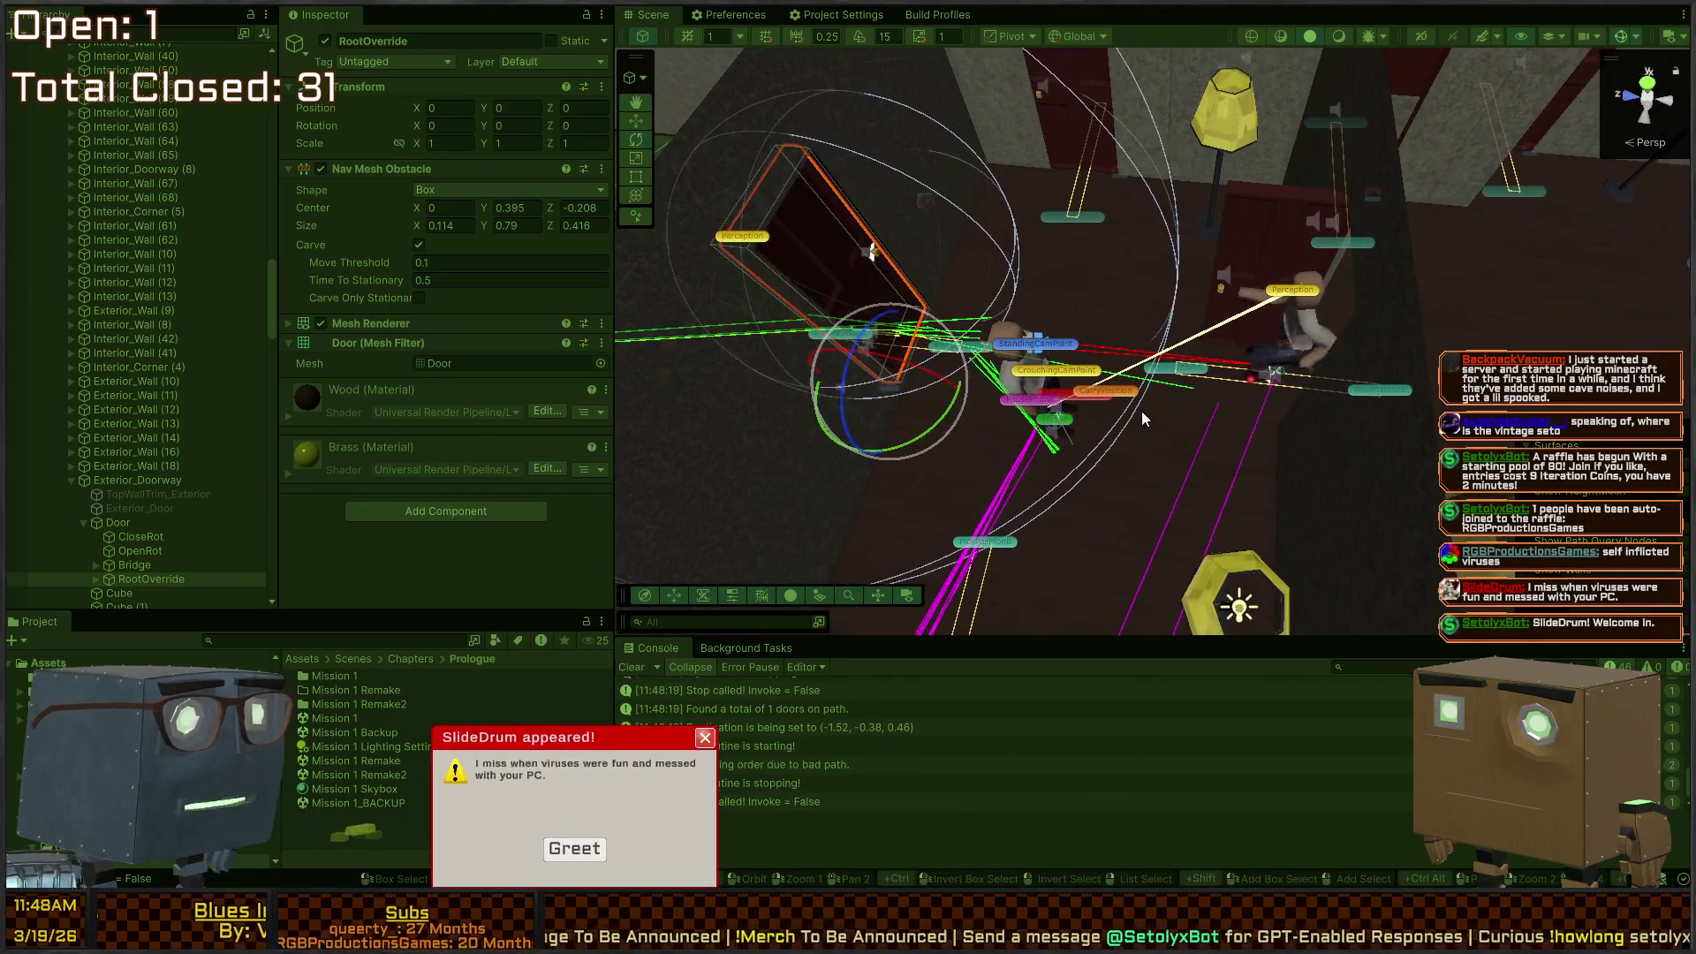
{"action": "mouse_move", "coordinate": [932, 405]}
{"action": "left_mouse_down"}
{"action": "mouse_move", "coordinate": [918, 356]}
{"action": "mouse_move", "coordinate": [873, 329]}
{"action": "mouse_move", "coordinate": [896, 370]}
{"action": "left_mouse_up"}
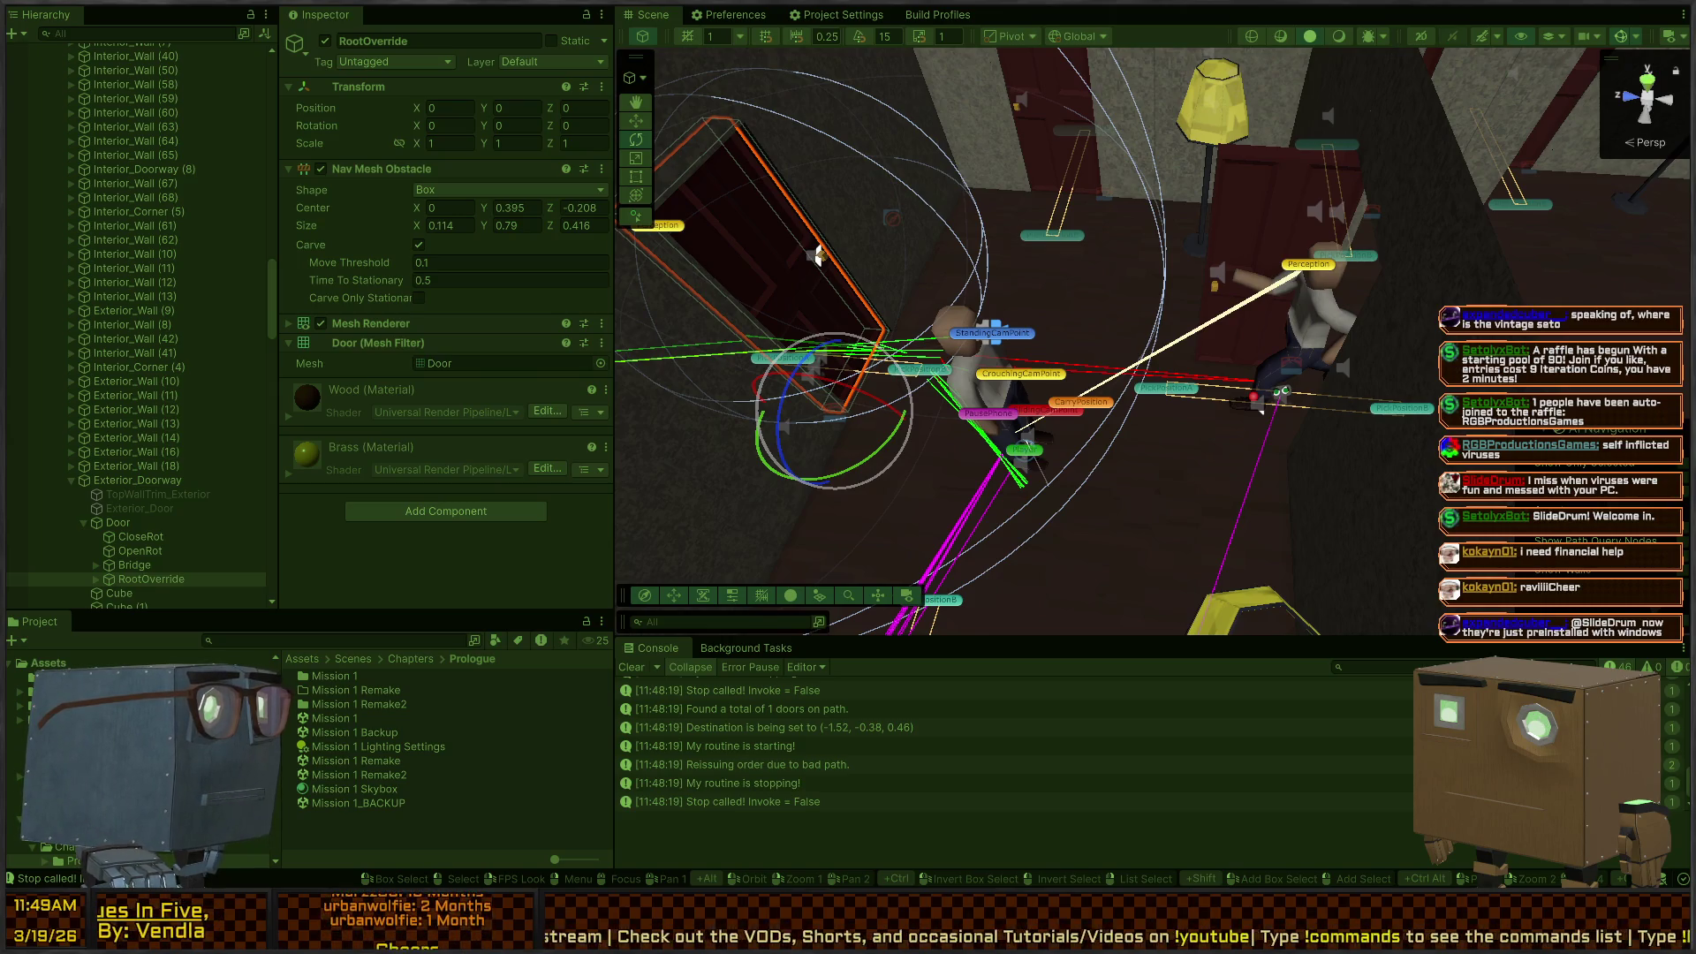
Step: Fly in to face the character at the door and select it
{"action": "mouse_move", "coordinate": [818, 256]}
{"action": "left_mouse_down"}
{"action": "mouse_move", "coordinate": [981, 300]}
{"action": "mouse_move", "coordinate": [1016, 344]}
{"action": "left_mouse_up"}
{"action": "mouse_move", "coordinate": [1115, 311]}
{"action": "left_mouse_down"}
{"action": "mouse_move", "coordinate": [1400, 300]}
{"action": "mouse_move", "coordinate": [1204, 225]}
{"action": "mouse_move", "coordinate": [1104, 342]}
{"action": "mouse_move", "coordinate": [1105, 176]}
{"action": "mouse_move", "coordinate": [969, 299]}
{"action": "left_mouse_up"}
{"action": "left_click", "coordinate": [1096, 294]}
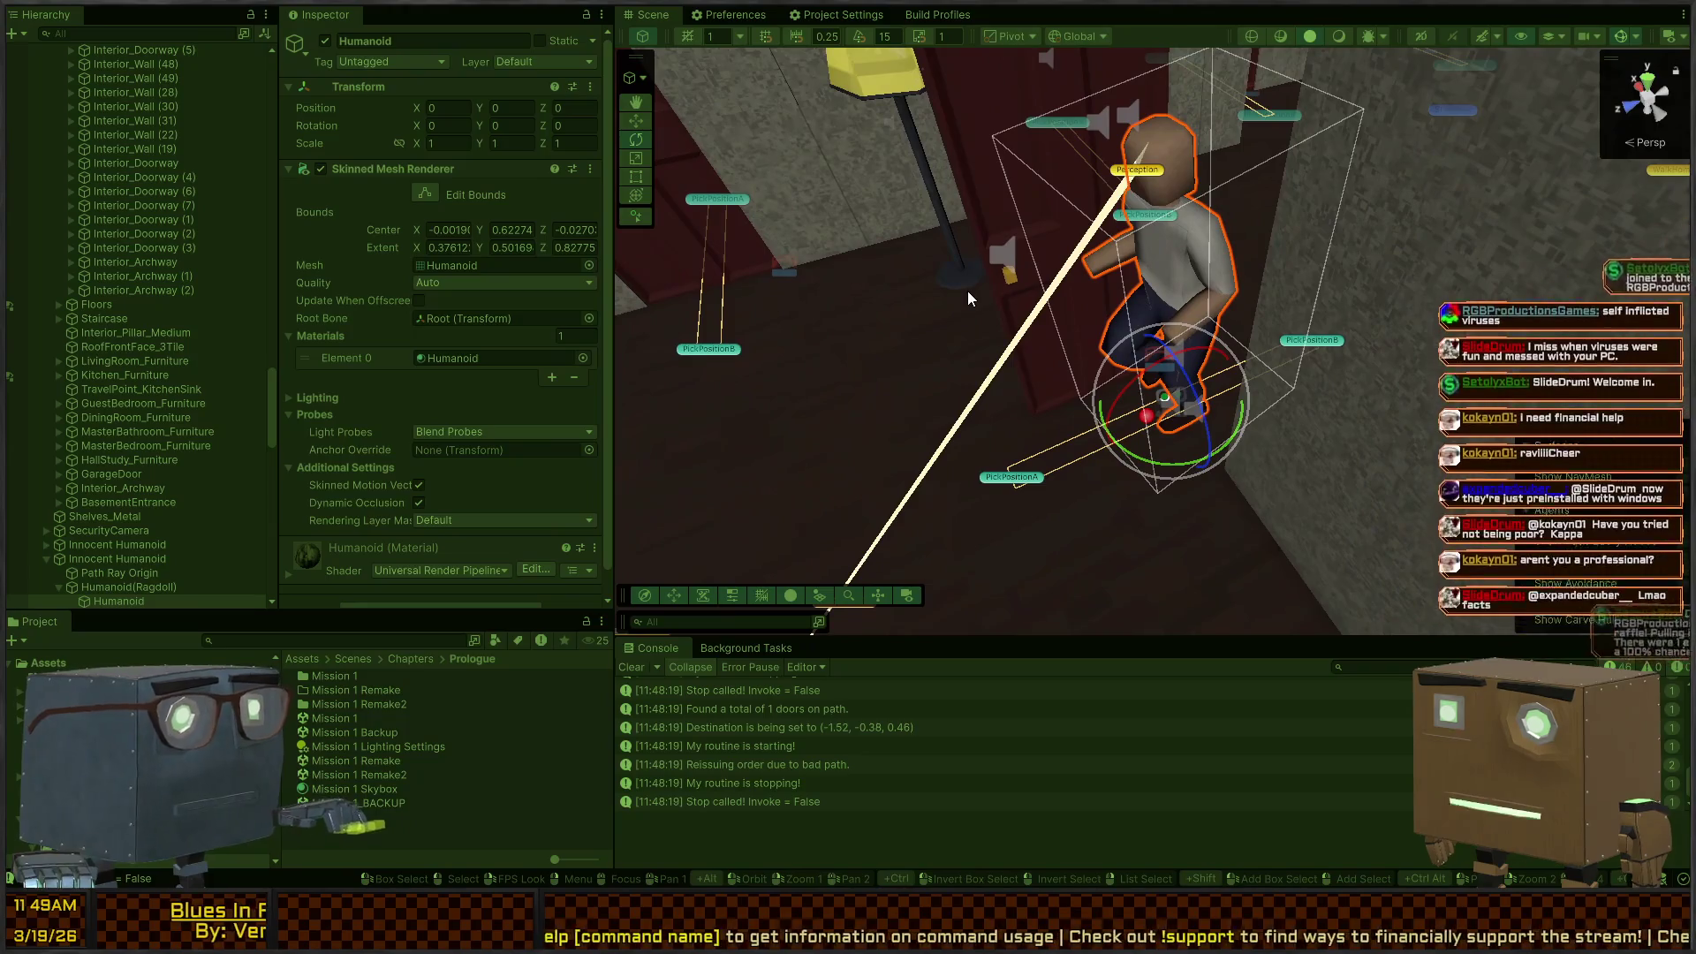
Step: Select Innocent Humanoid, fly up close, and scroll to its Nav Mesh Agent and Nav Agent Controller
{"action": "left_click", "coordinate": [98, 561]}
{"action": "mouse_move", "coordinate": [646, 422]}
{"action": "left_mouse_down"}
{"action": "mouse_move", "coordinate": [1128, 399]}
{"action": "mouse_move", "coordinate": [1130, 431]}
{"action": "mouse_move", "coordinate": [999, 383]}
{"action": "left_mouse_up"}
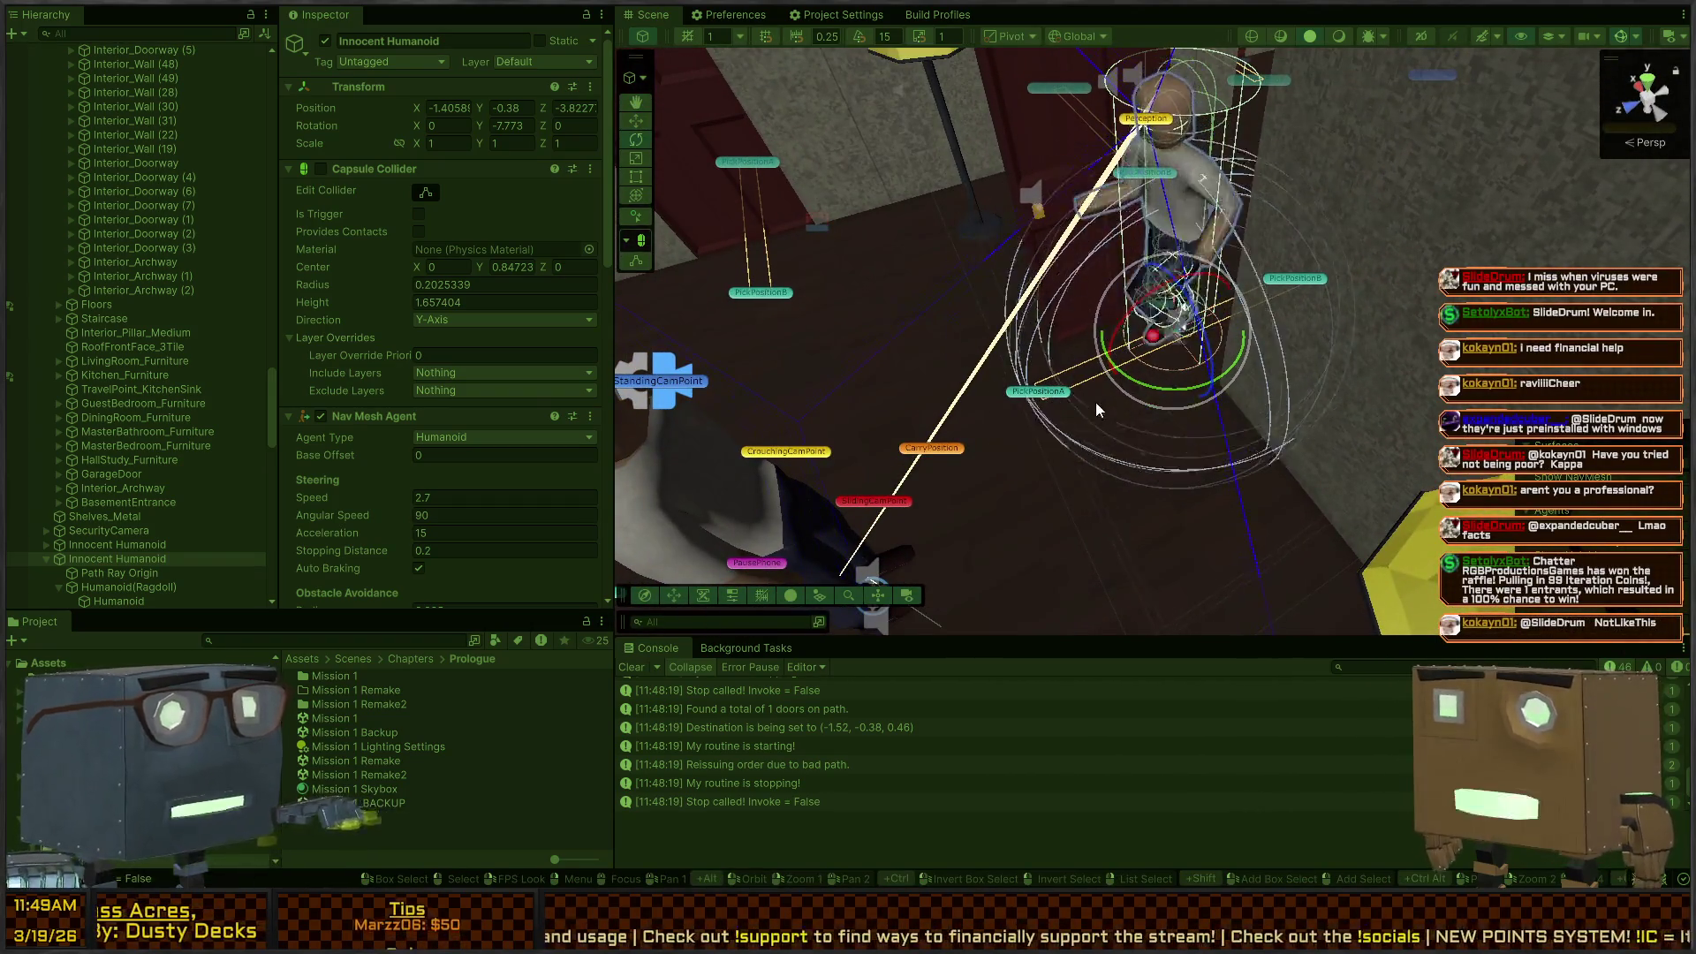
{"action": "mouse_move", "coordinate": [1141, 415]}
{"action": "left_mouse_down"}
{"action": "mouse_move", "coordinate": [1029, 456]}
{"action": "mouse_move", "coordinate": [1112, 380]}
{"action": "left_mouse_up"}
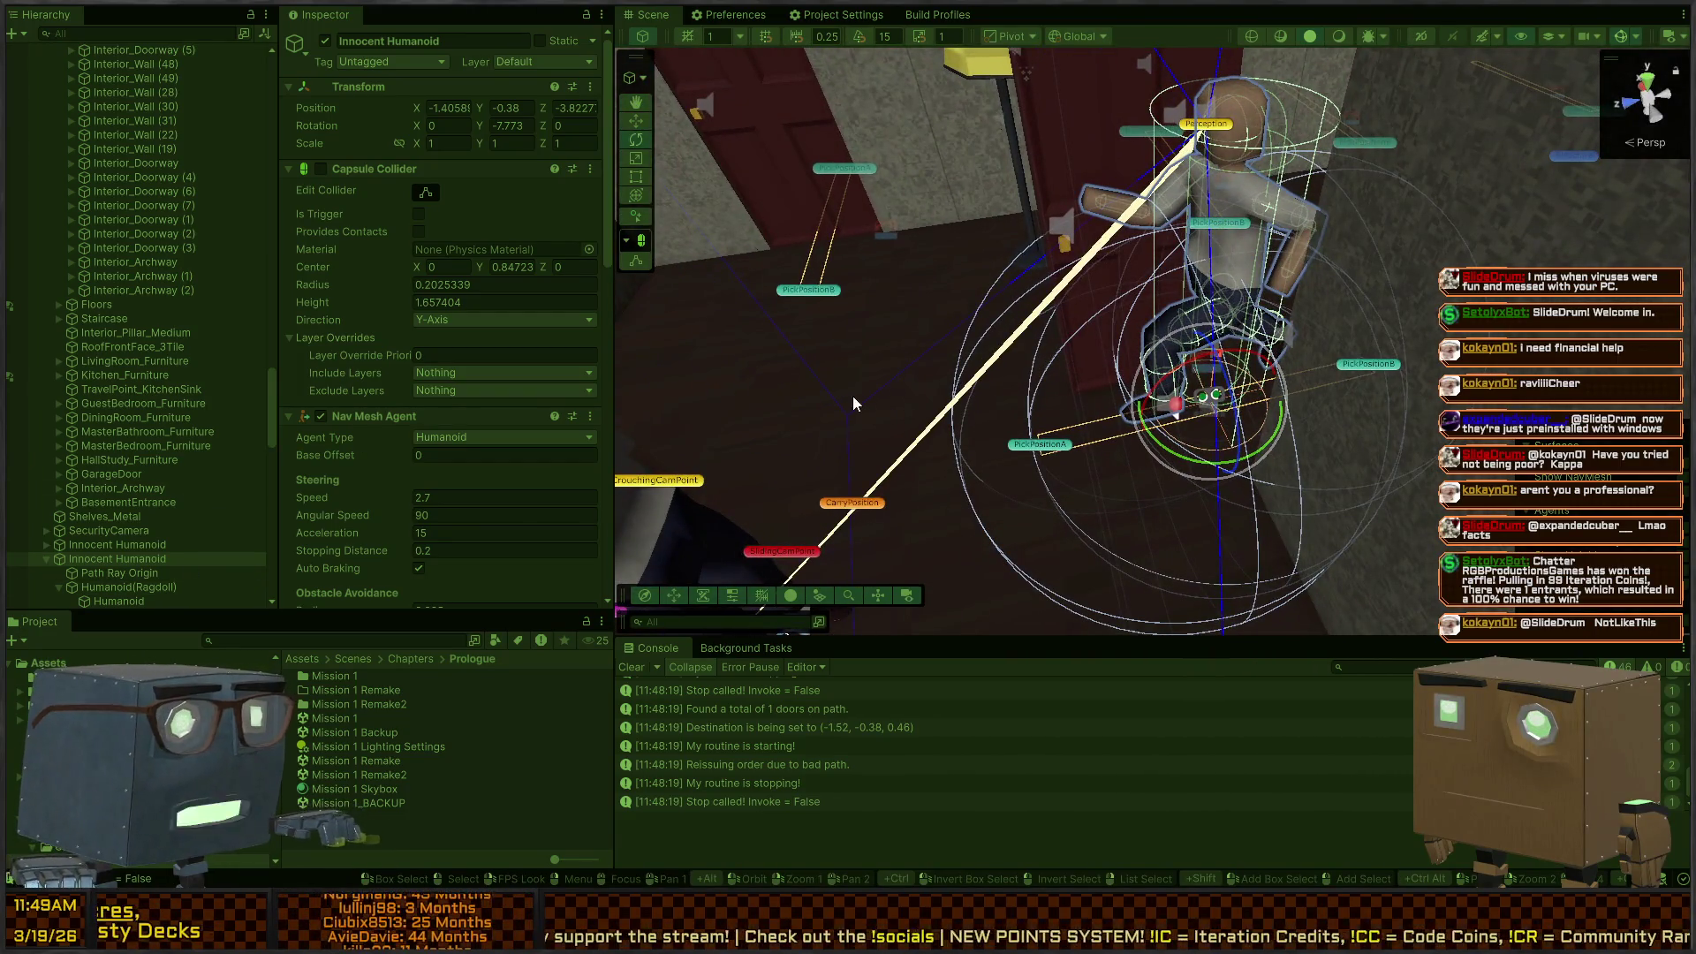
{"action": "scroll", "coordinate": [311, 550], "scroll_direction": "down", "scroll_amount": 3}
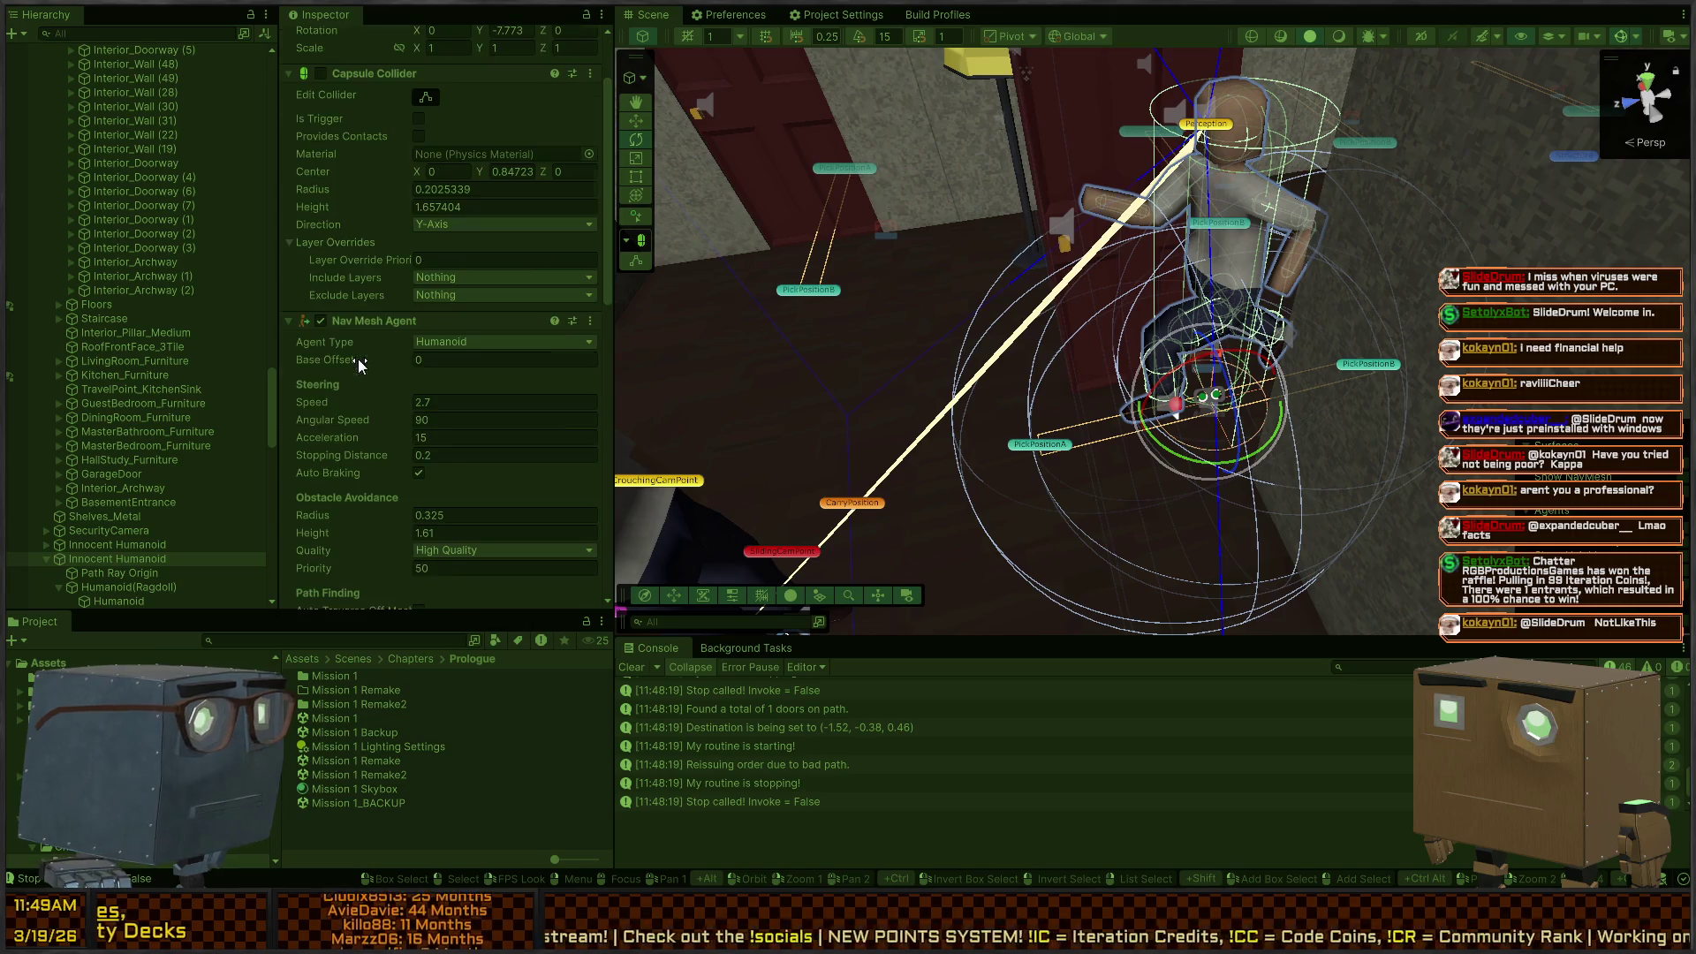
{"action": "scroll", "coordinate": [448, 359], "scroll_direction": "down", "scroll_amount": 12}
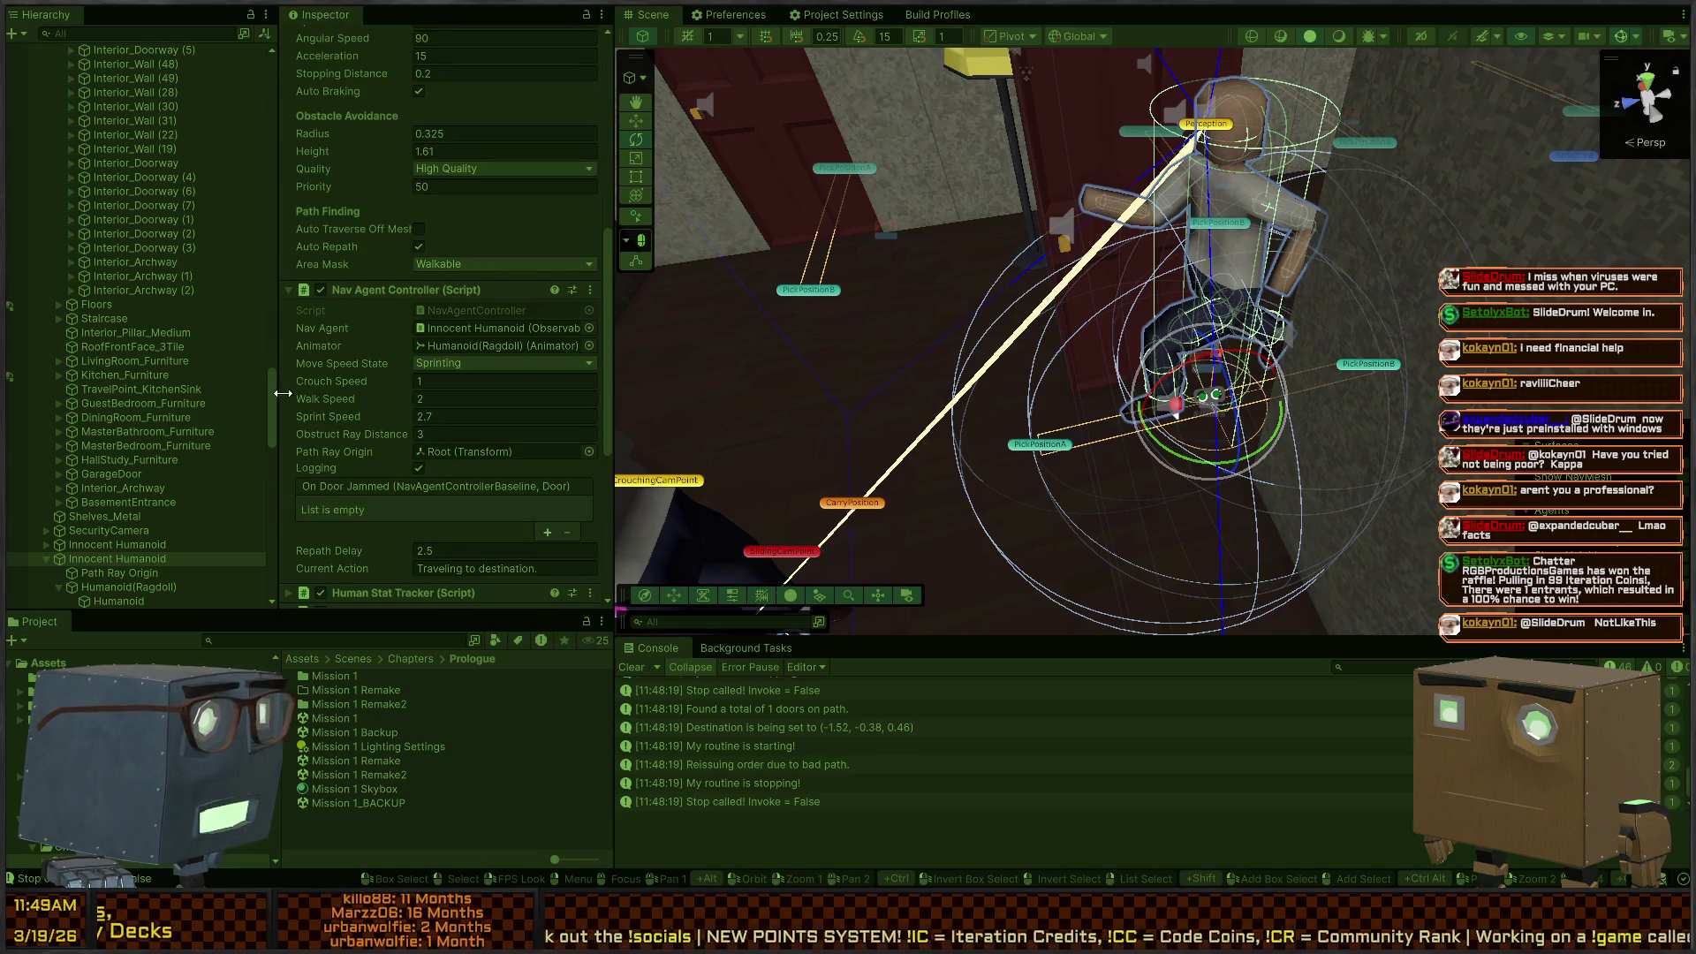
{"action": "scroll", "coordinate": [390, 385], "scroll_direction": "down", "scroll_amount": 10}
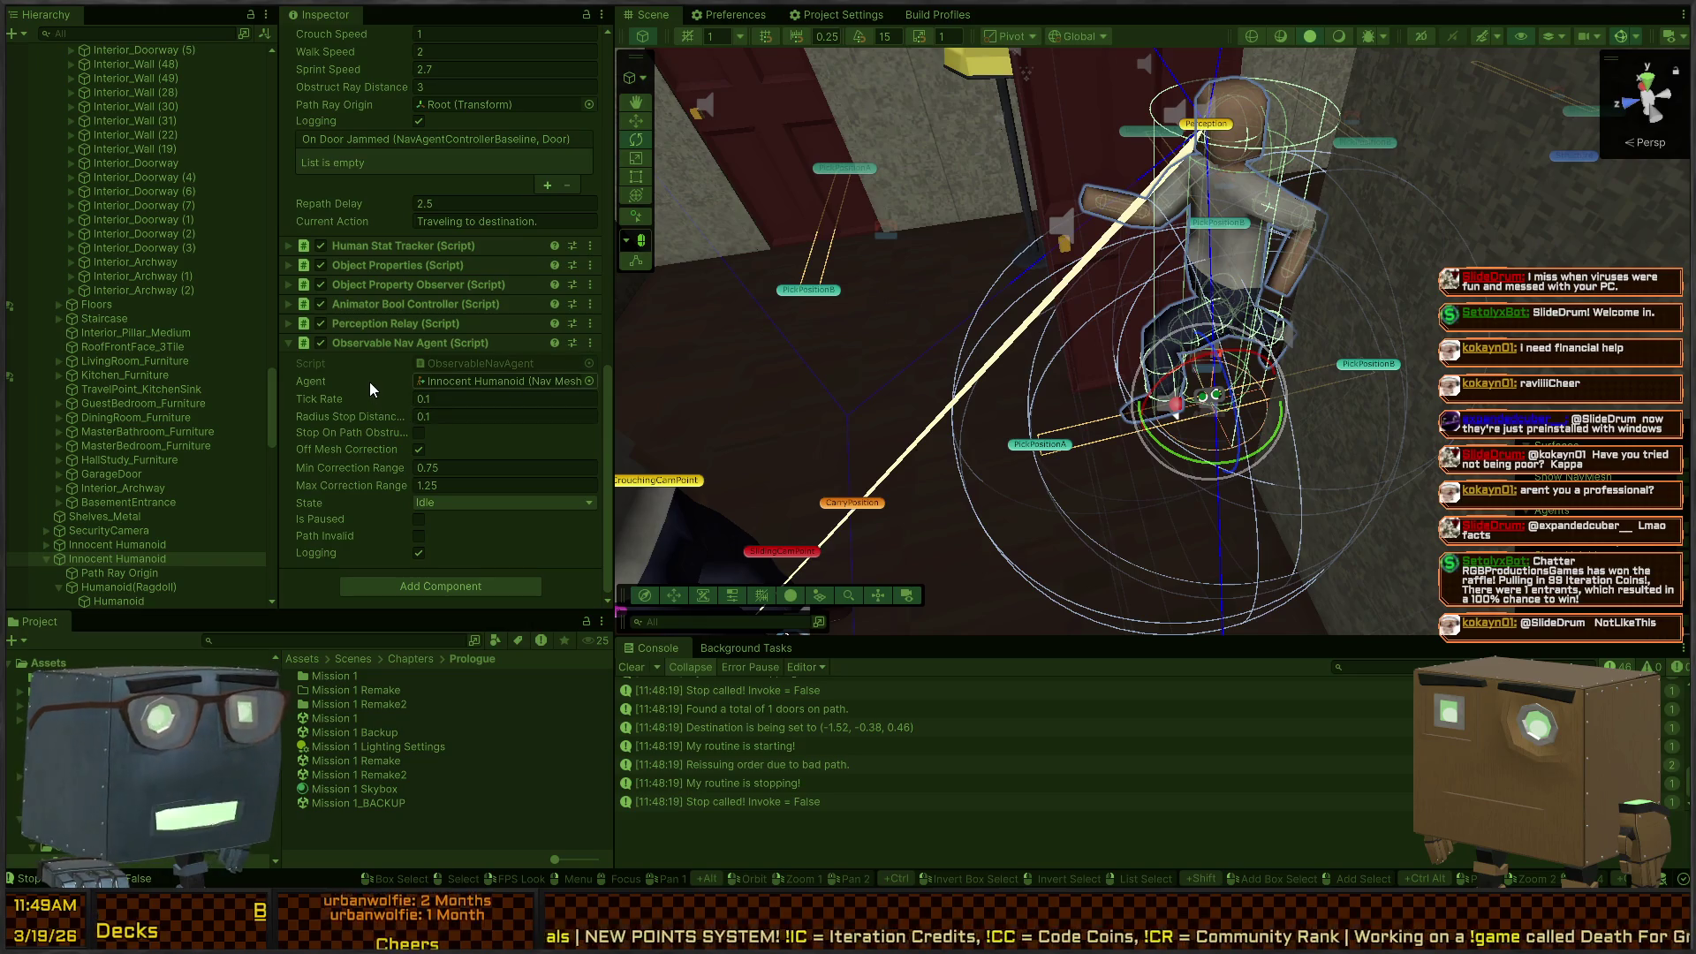
{"action": "right_click", "coordinate": [987, 318]}
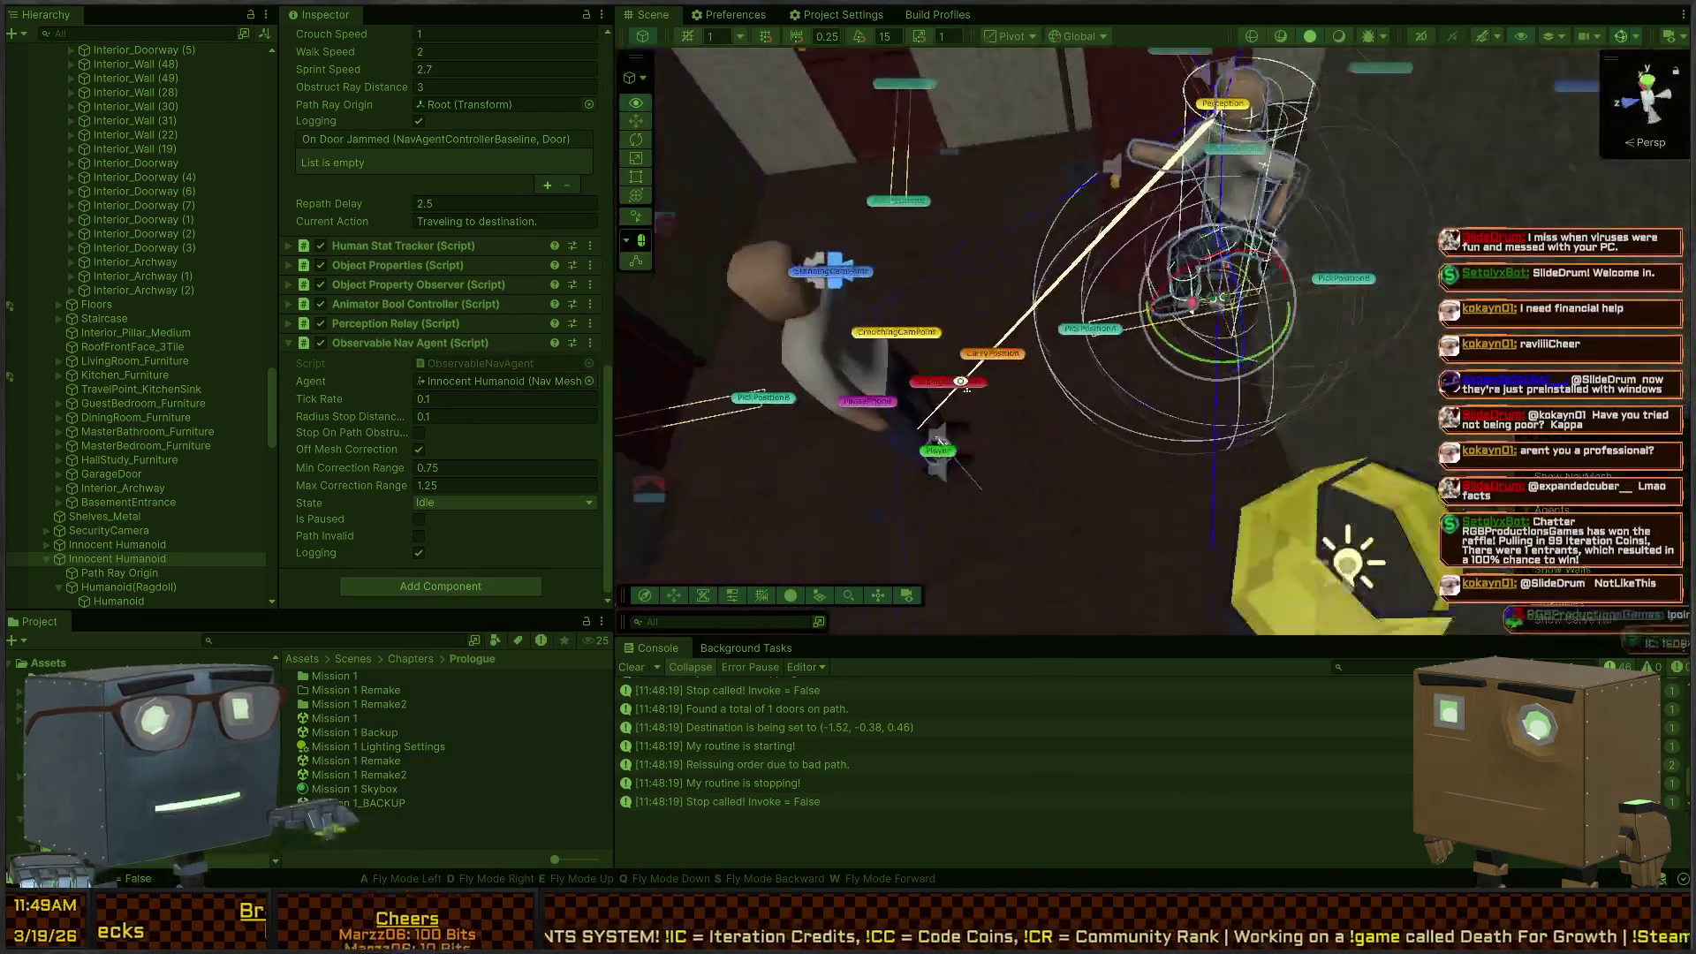
{"action": "key", "text": "w"}
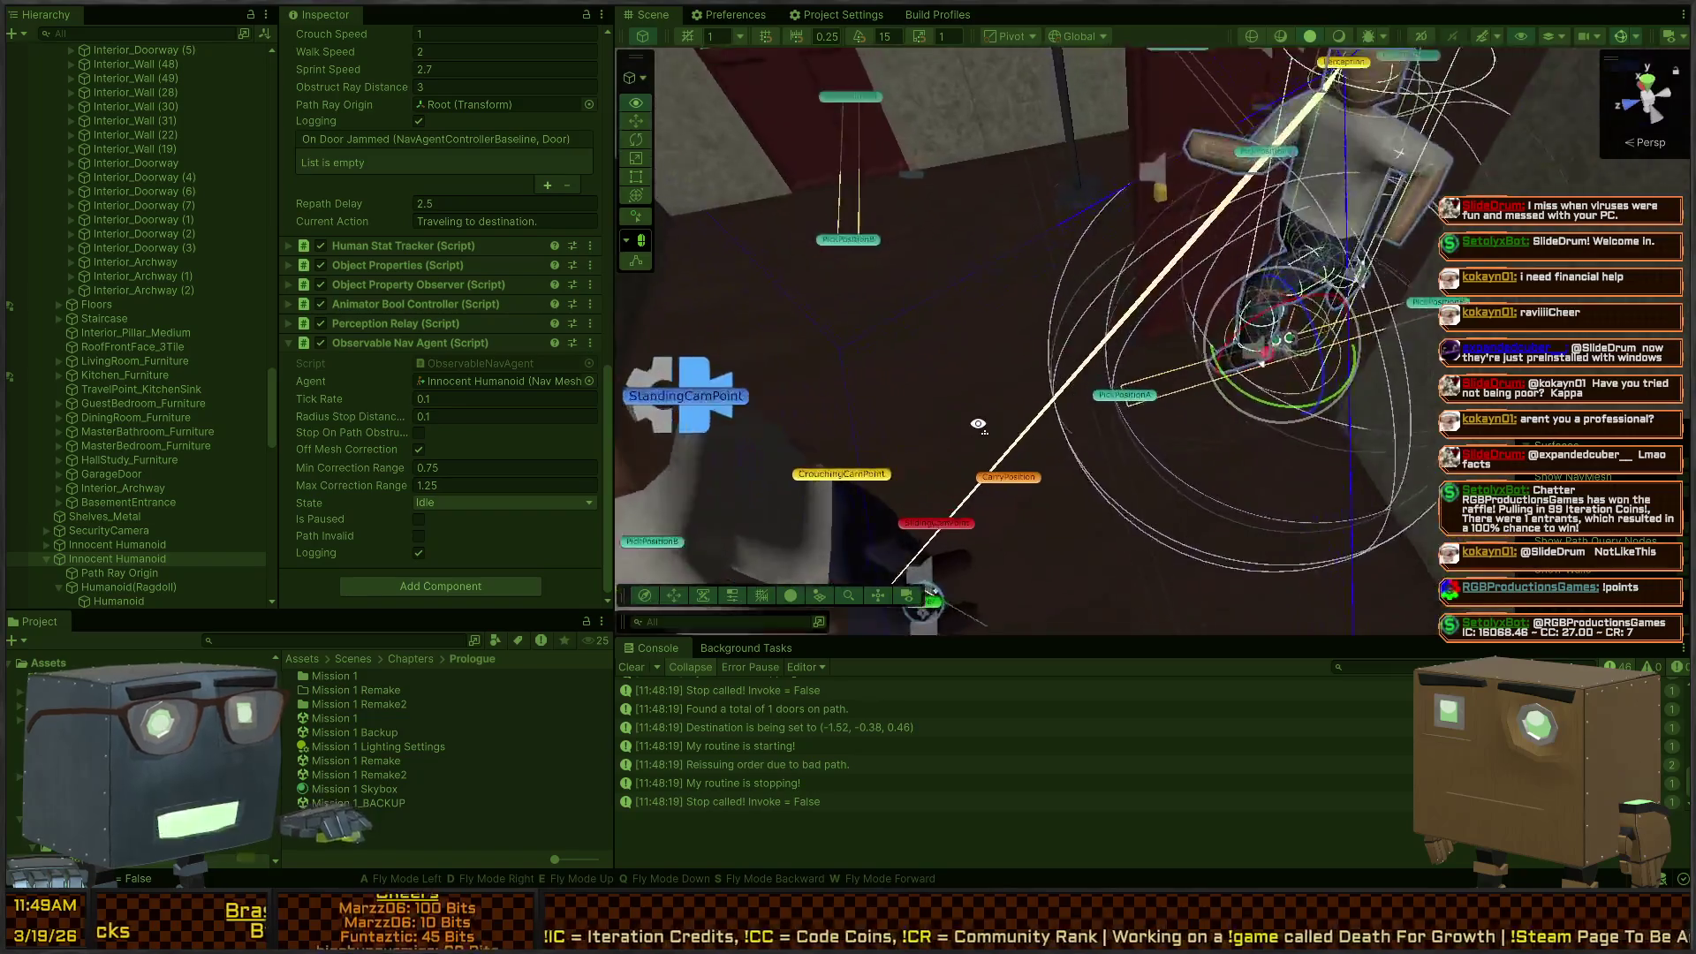
{"action": "key", "text": "w"}
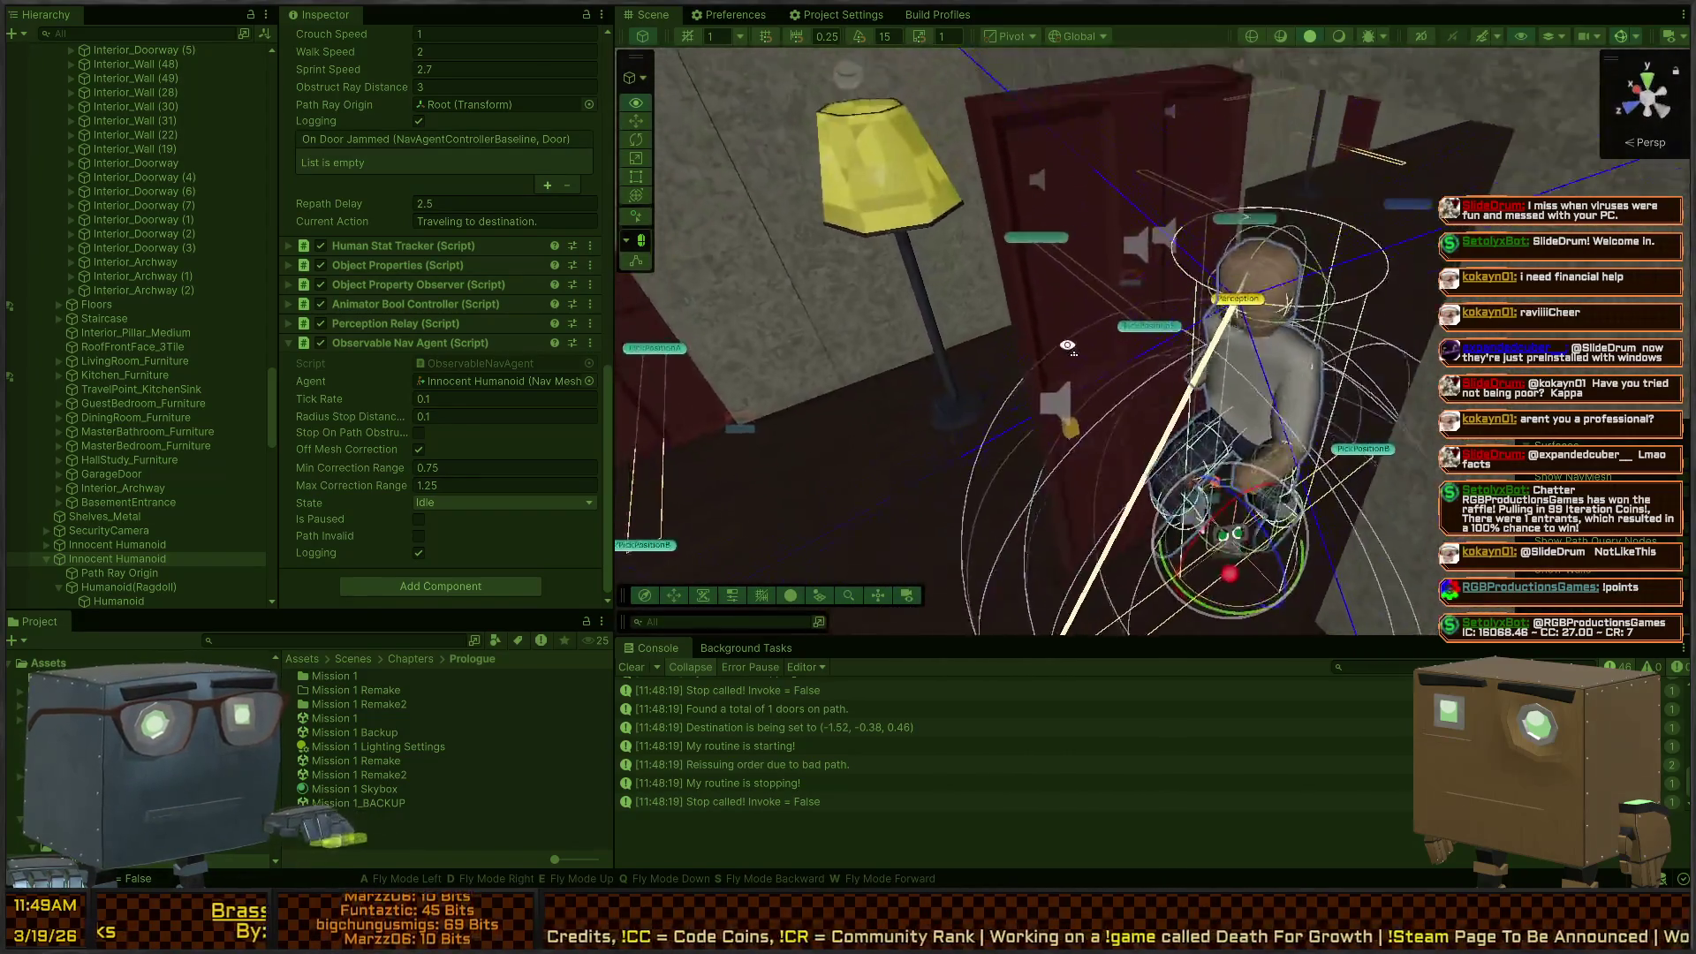
{"action": "key", "text": "s"}
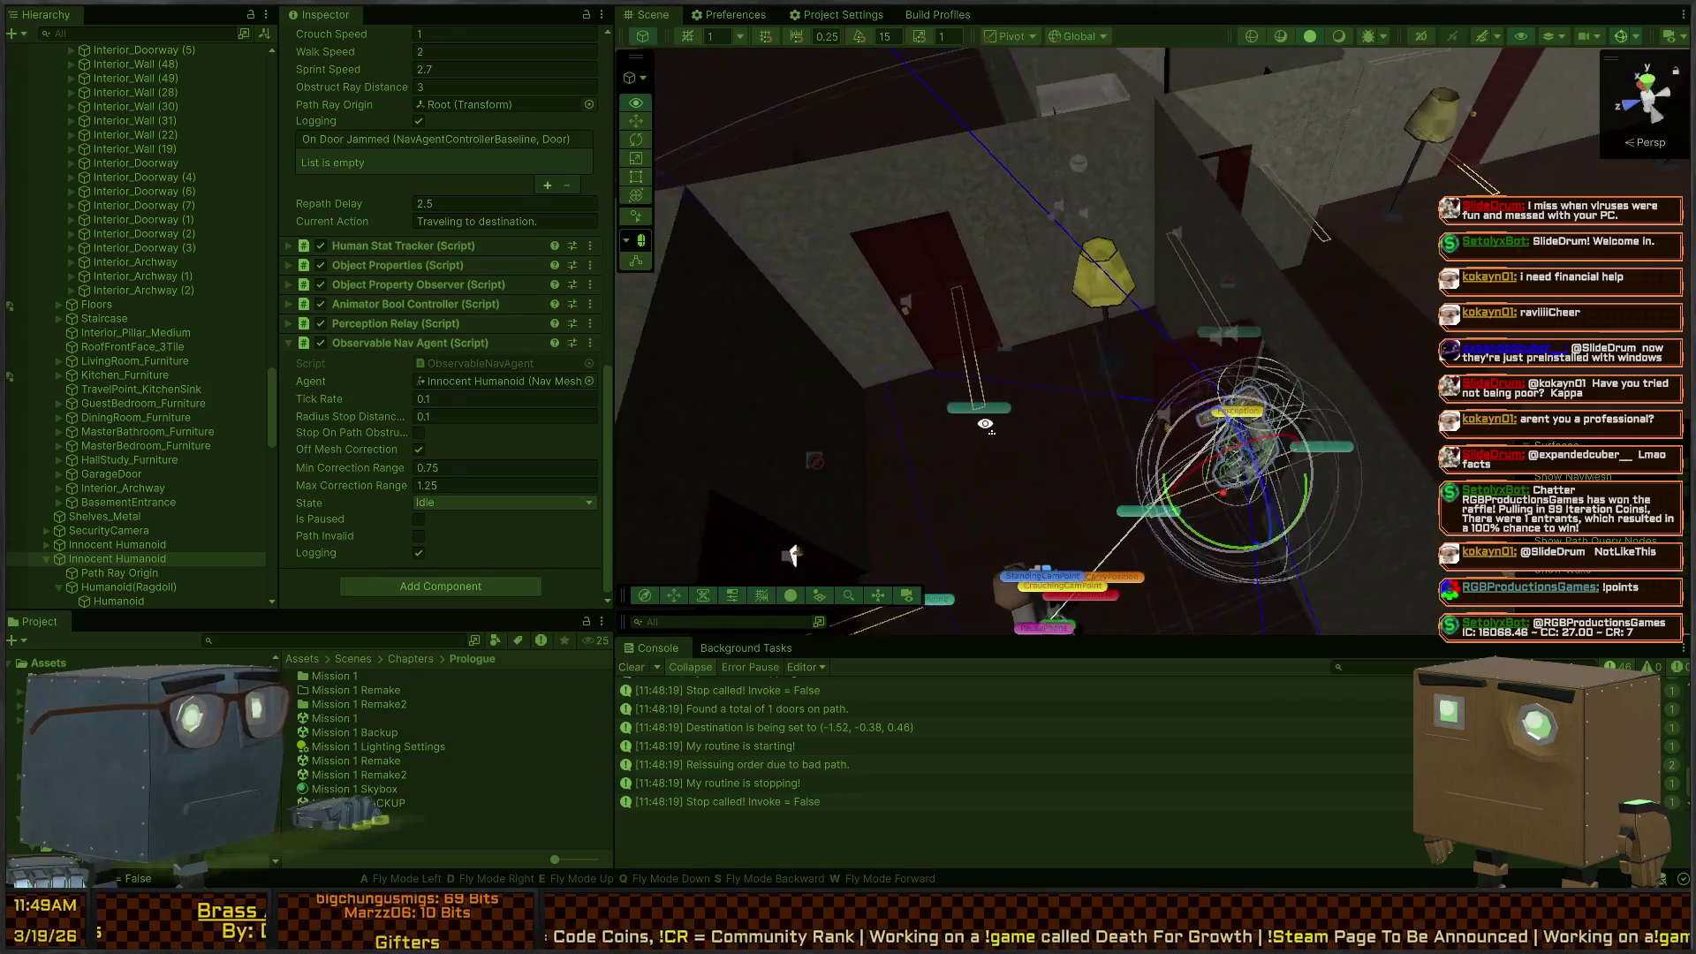
{"action": "key", "text": "w"}
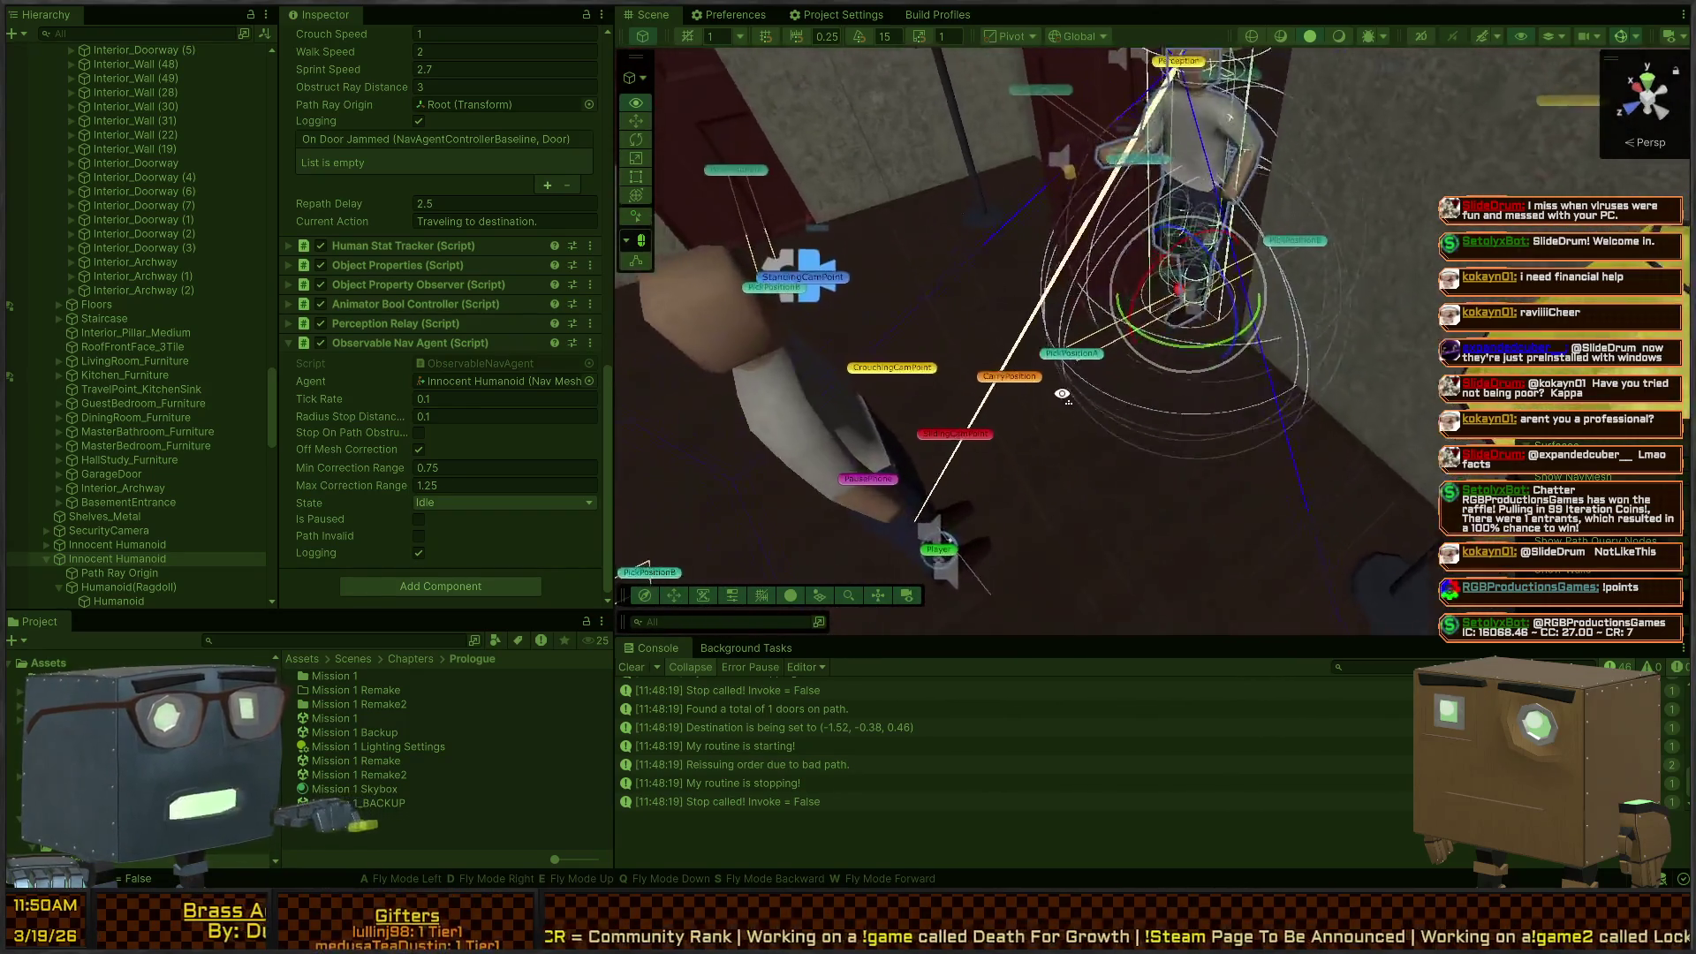
{"action": "key", "text": "s"}
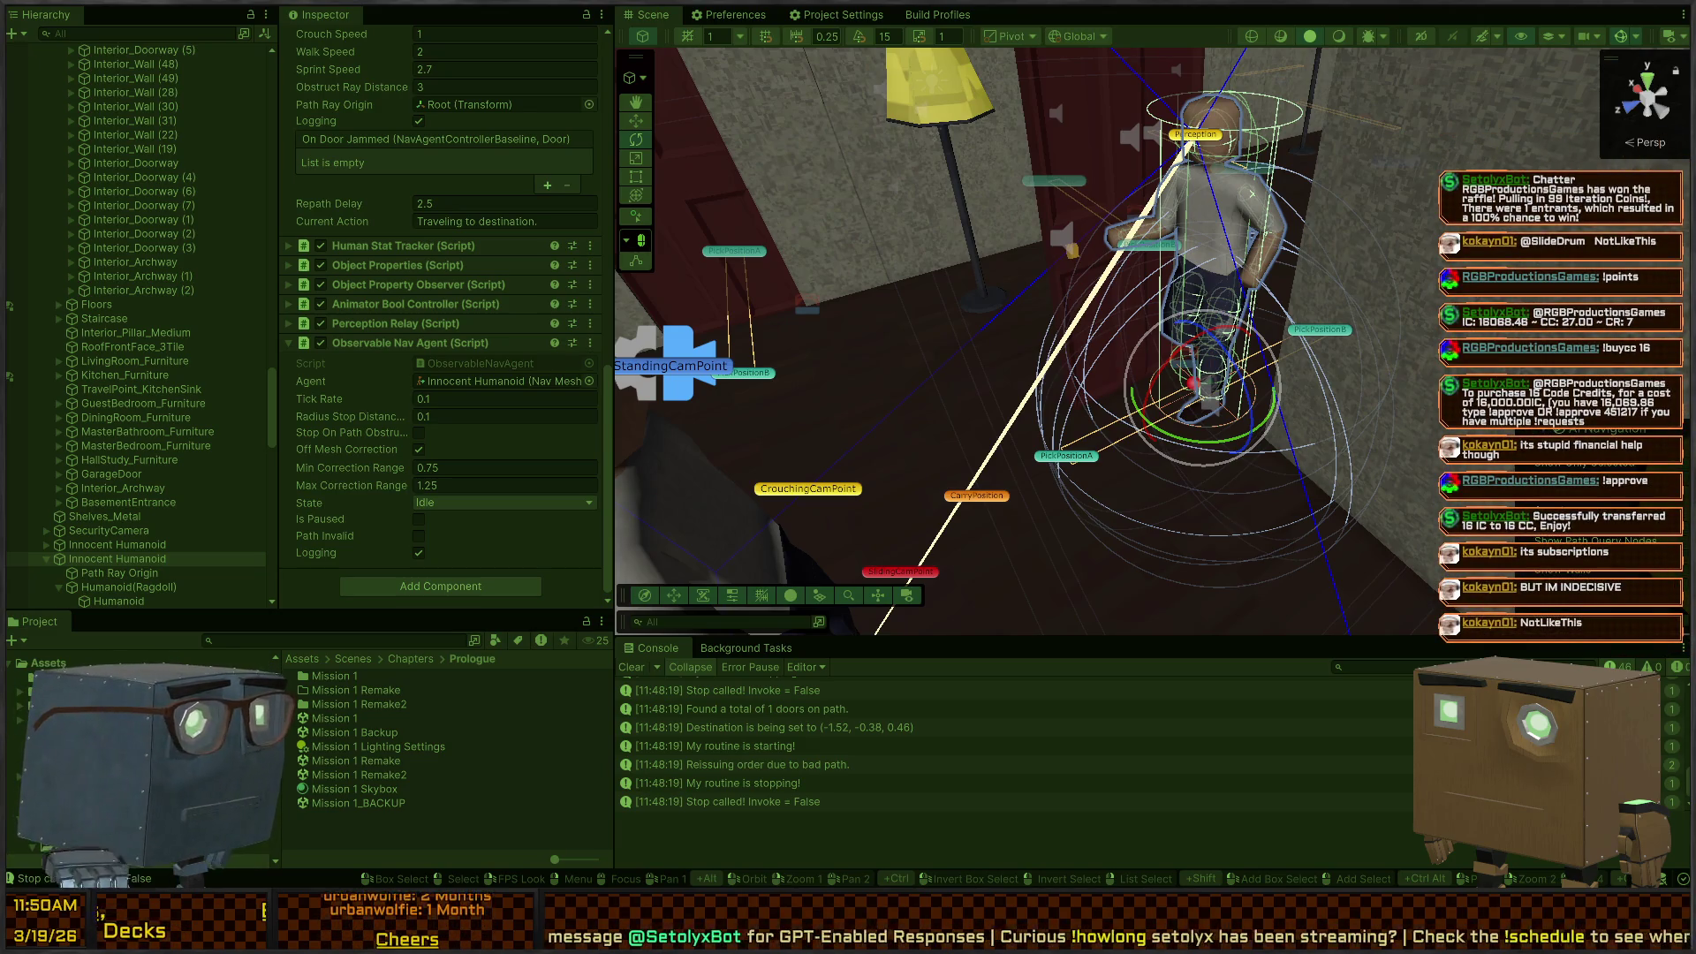
{"action": "left_click_drag", "start_coordinate": [1061, 277], "coordinate": [1060, 277]}
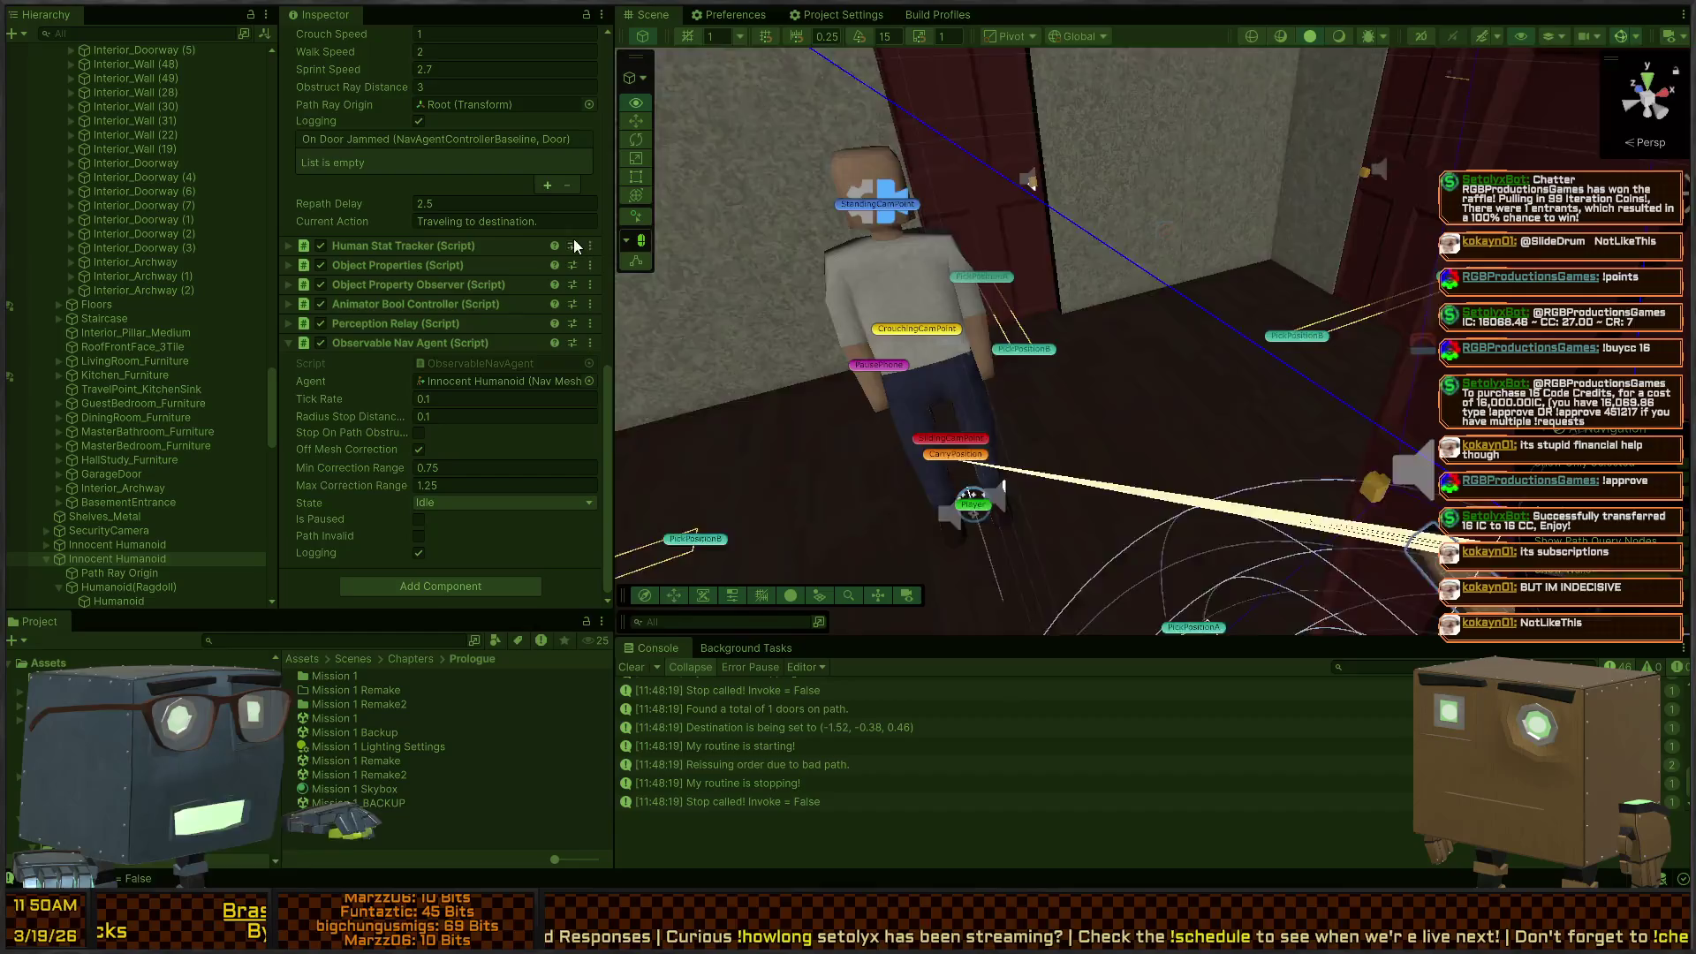
{"action": "mouse_move", "coordinate": [970, 246]}
{"action": "left_mouse_down"}
{"action": "mouse_move", "coordinate": [1030, 277]}
{"action": "mouse_move", "coordinate": [996, 283]}
{"action": "left_mouse_up"}
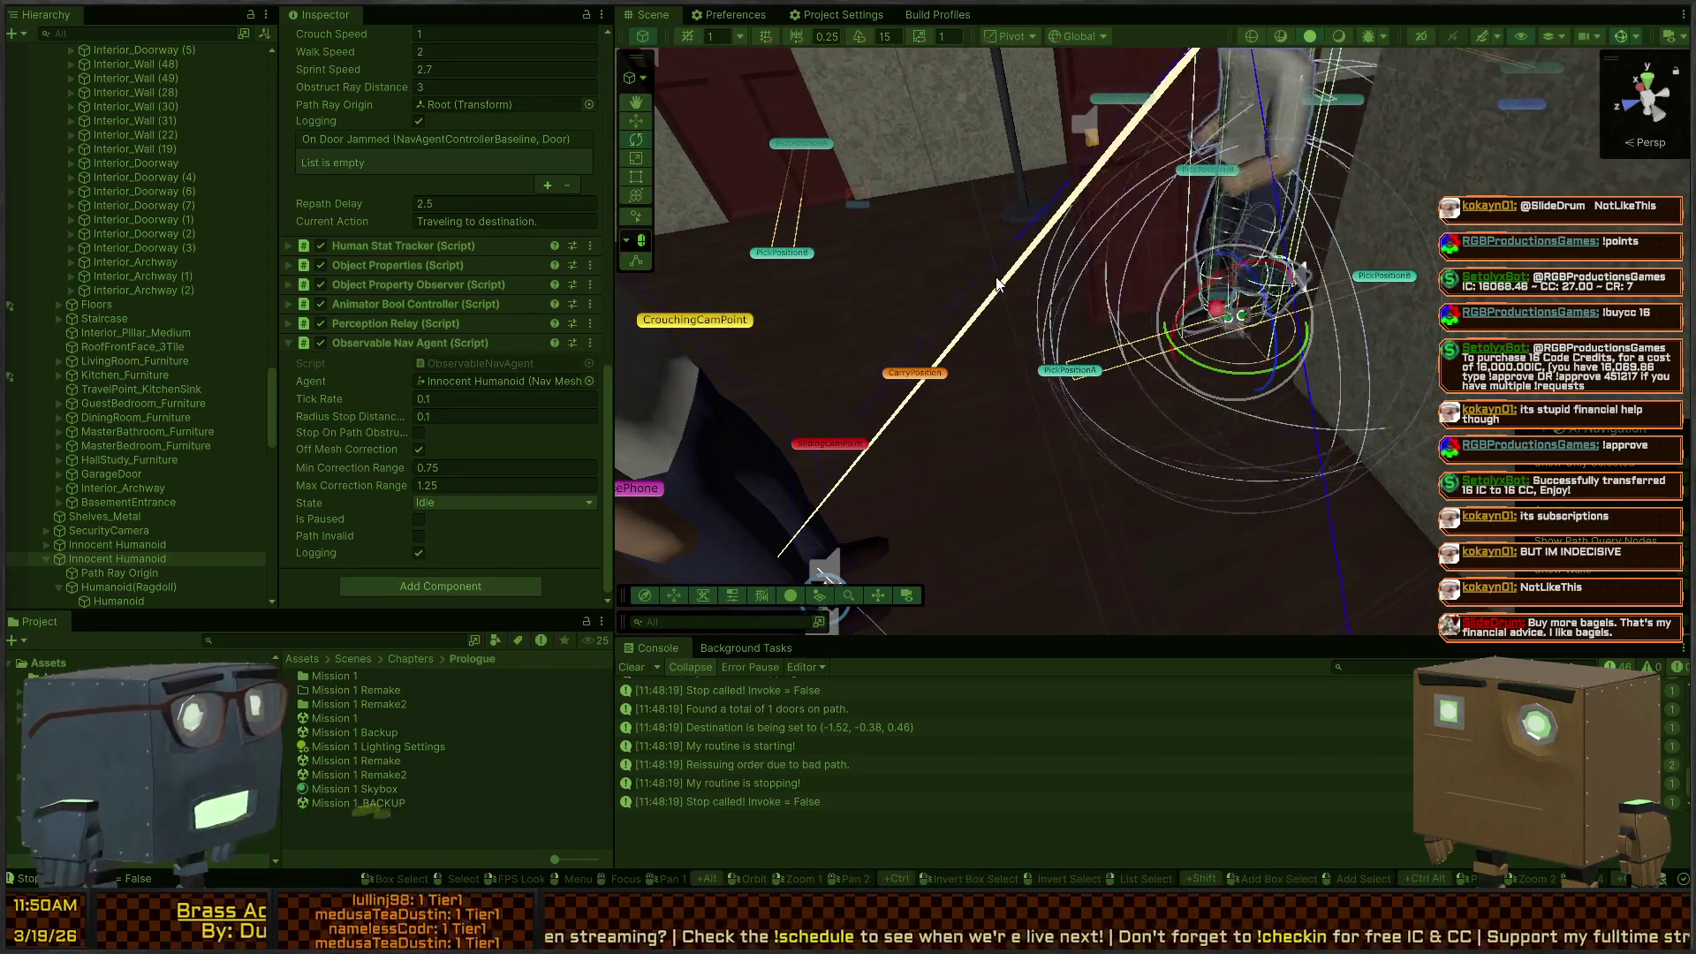
{"action": "mouse_move", "coordinate": [997, 283]}
{"action": "left_mouse_down"}
{"action": "mouse_move", "coordinate": [1164, 249]}
{"action": "mouse_move", "coordinate": [1131, 361]}
{"action": "mouse_move", "coordinate": [1074, 386]}
{"action": "left_mouse_up"}
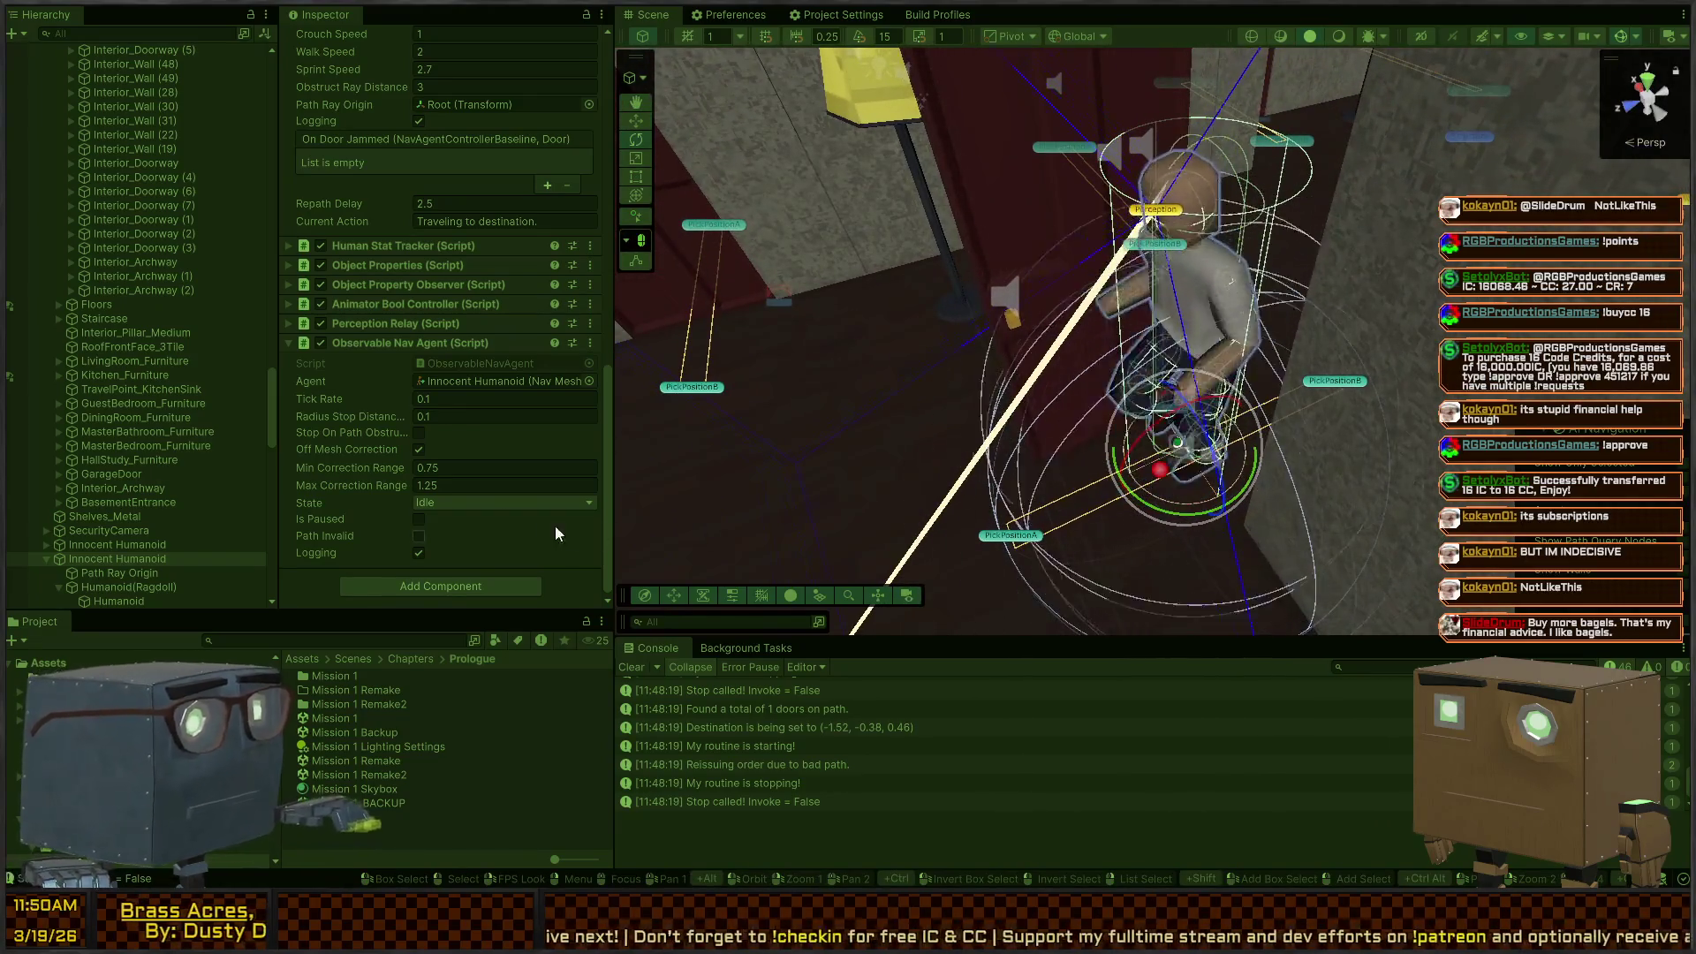
{"action": "scroll", "coordinate": [437, 262], "scroll_direction": "up", "scroll_amount": 2}
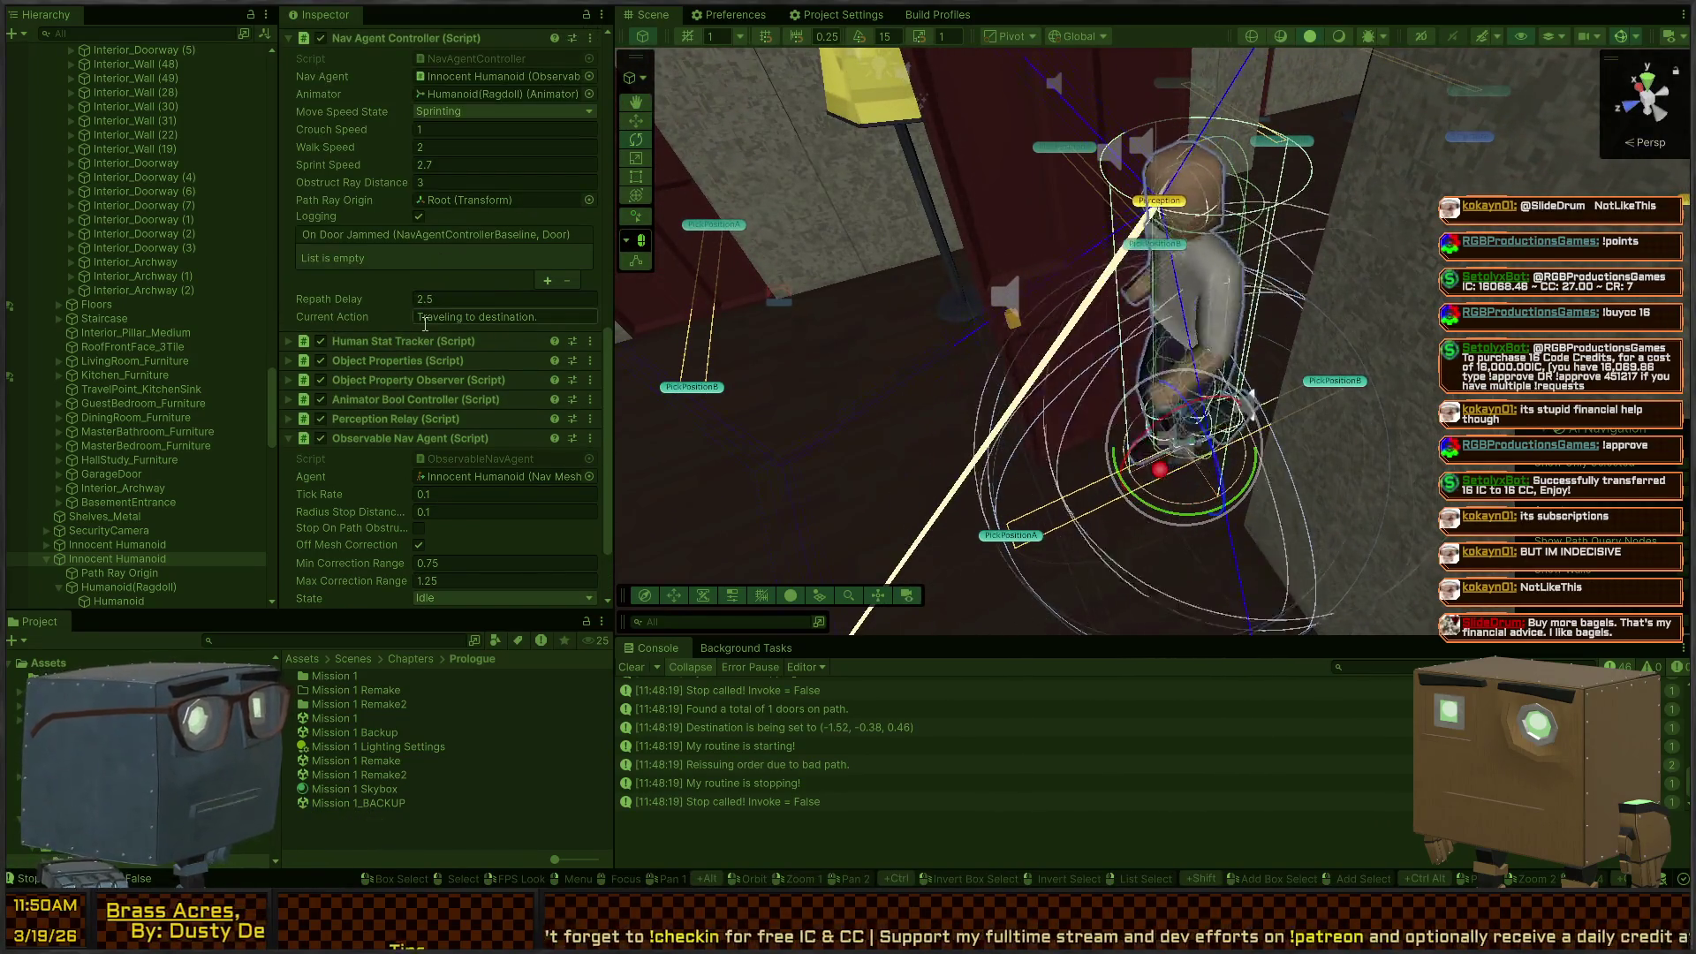
Step: Compare stack traces of the routine-stopping and bad-path reissue console logs
{"action": "left_click", "coordinate": [778, 783]}
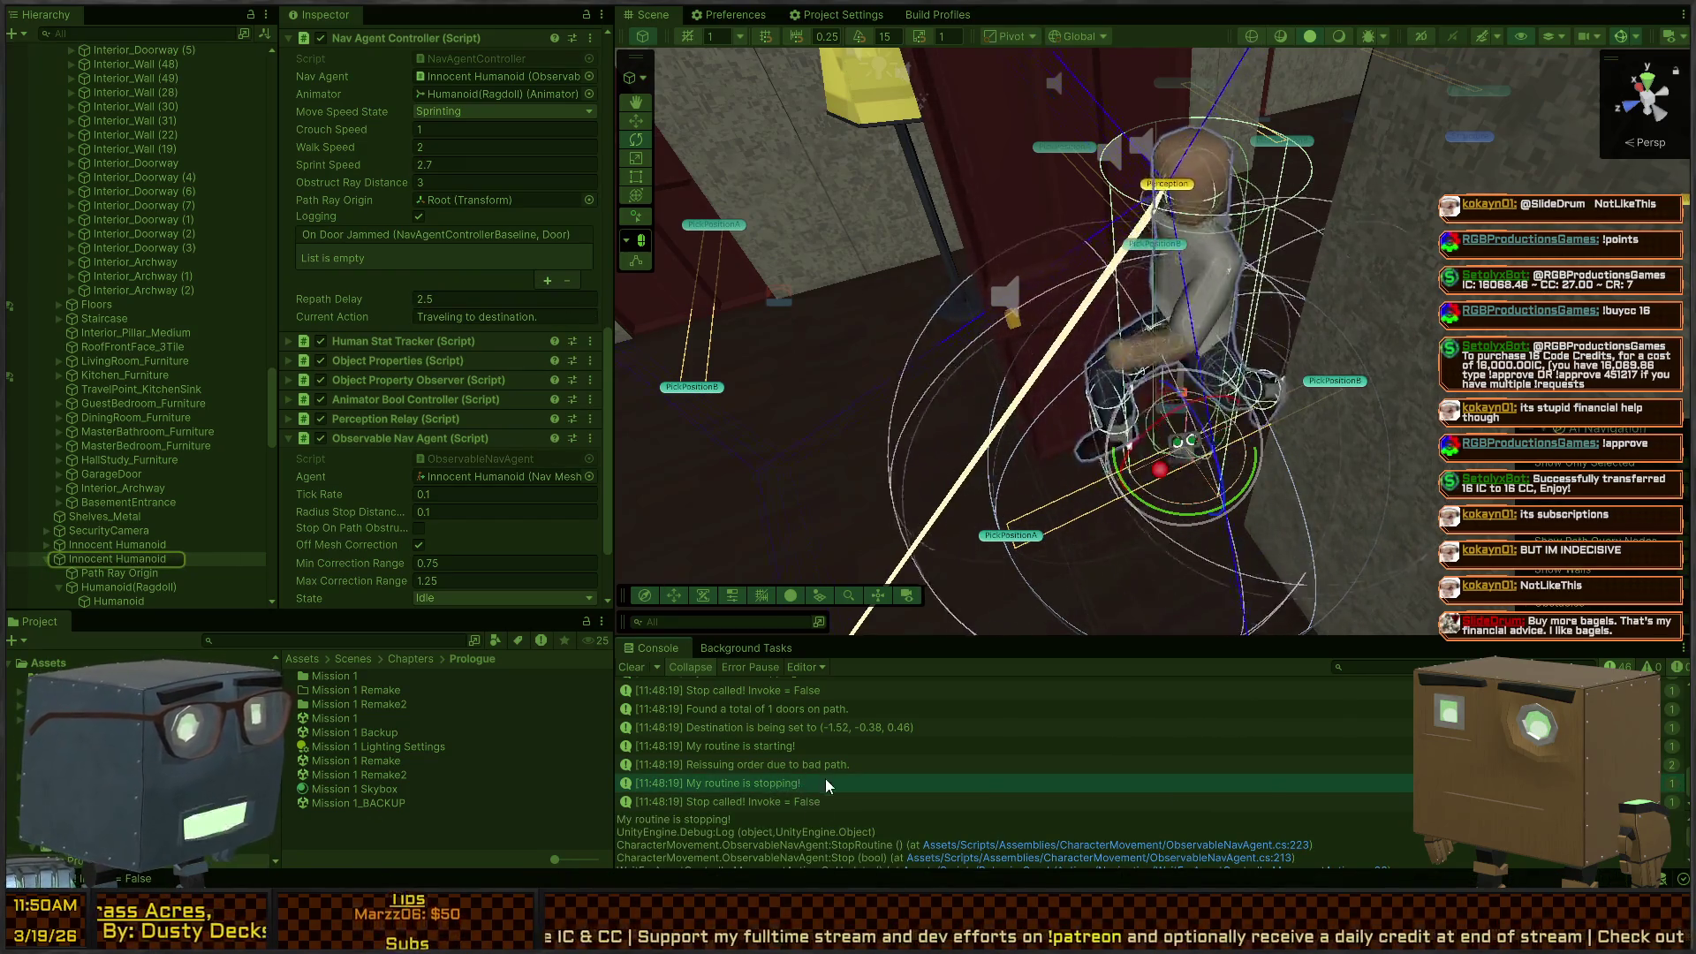
{"action": "left_click", "coordinate": [834, 765]}
{"action": "left_click", "coordinate": [782, 778]}
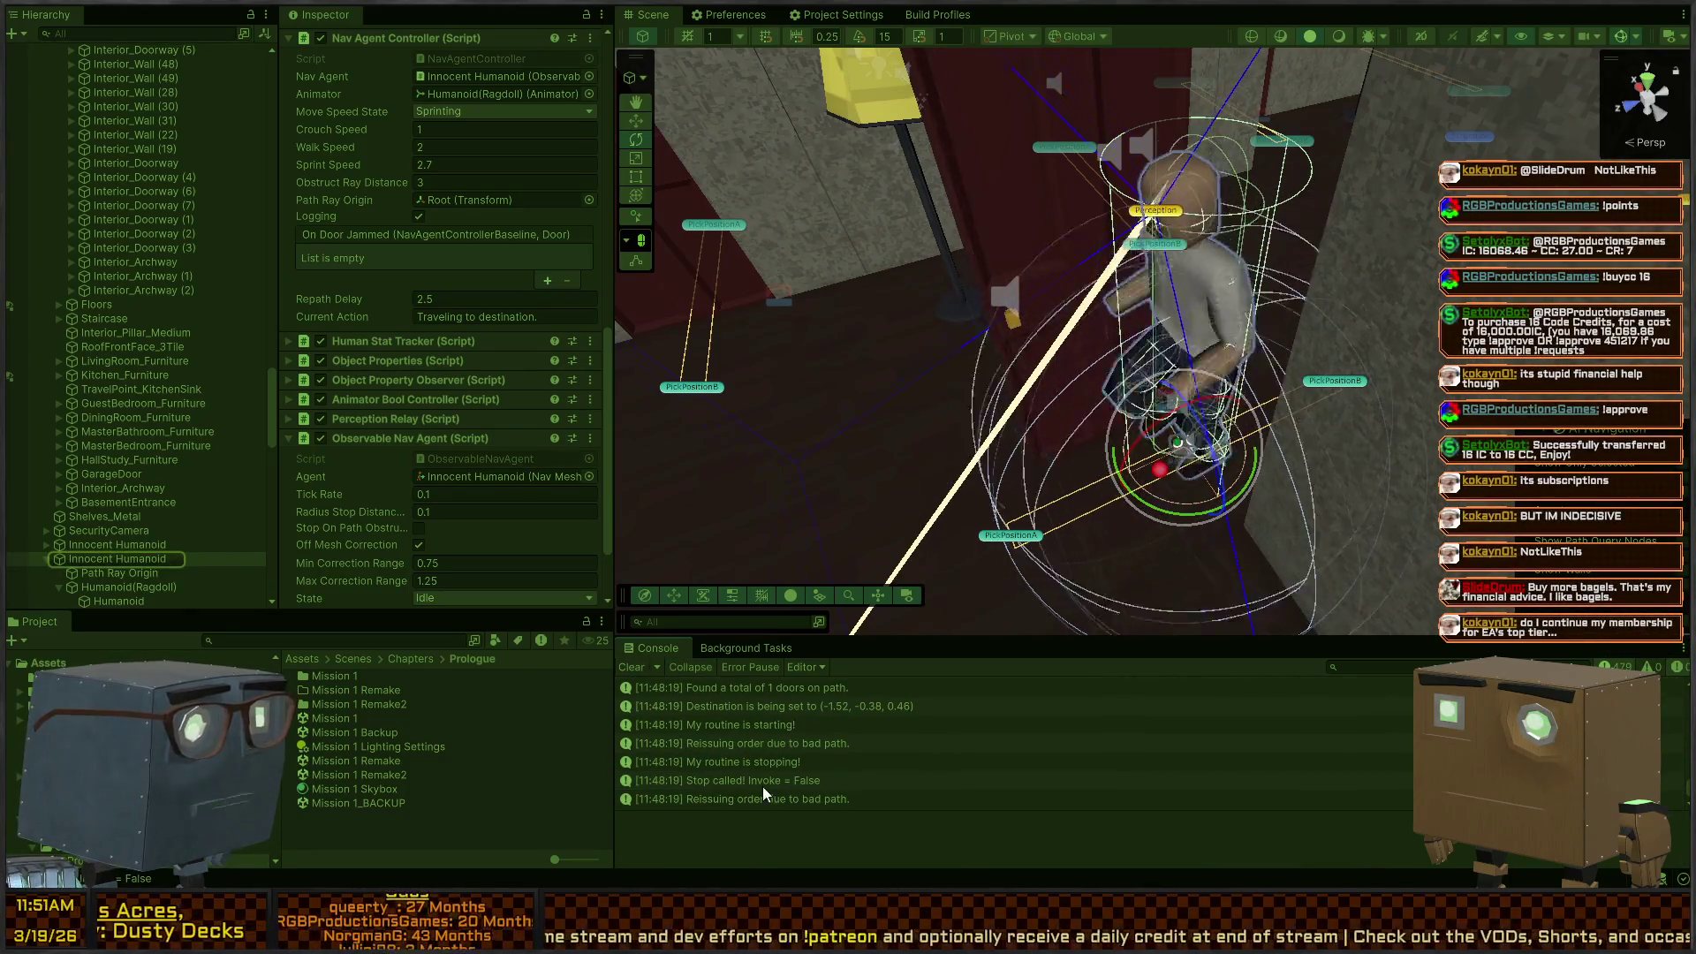
{"action": "left_click", "coordinate": [758, 799]}
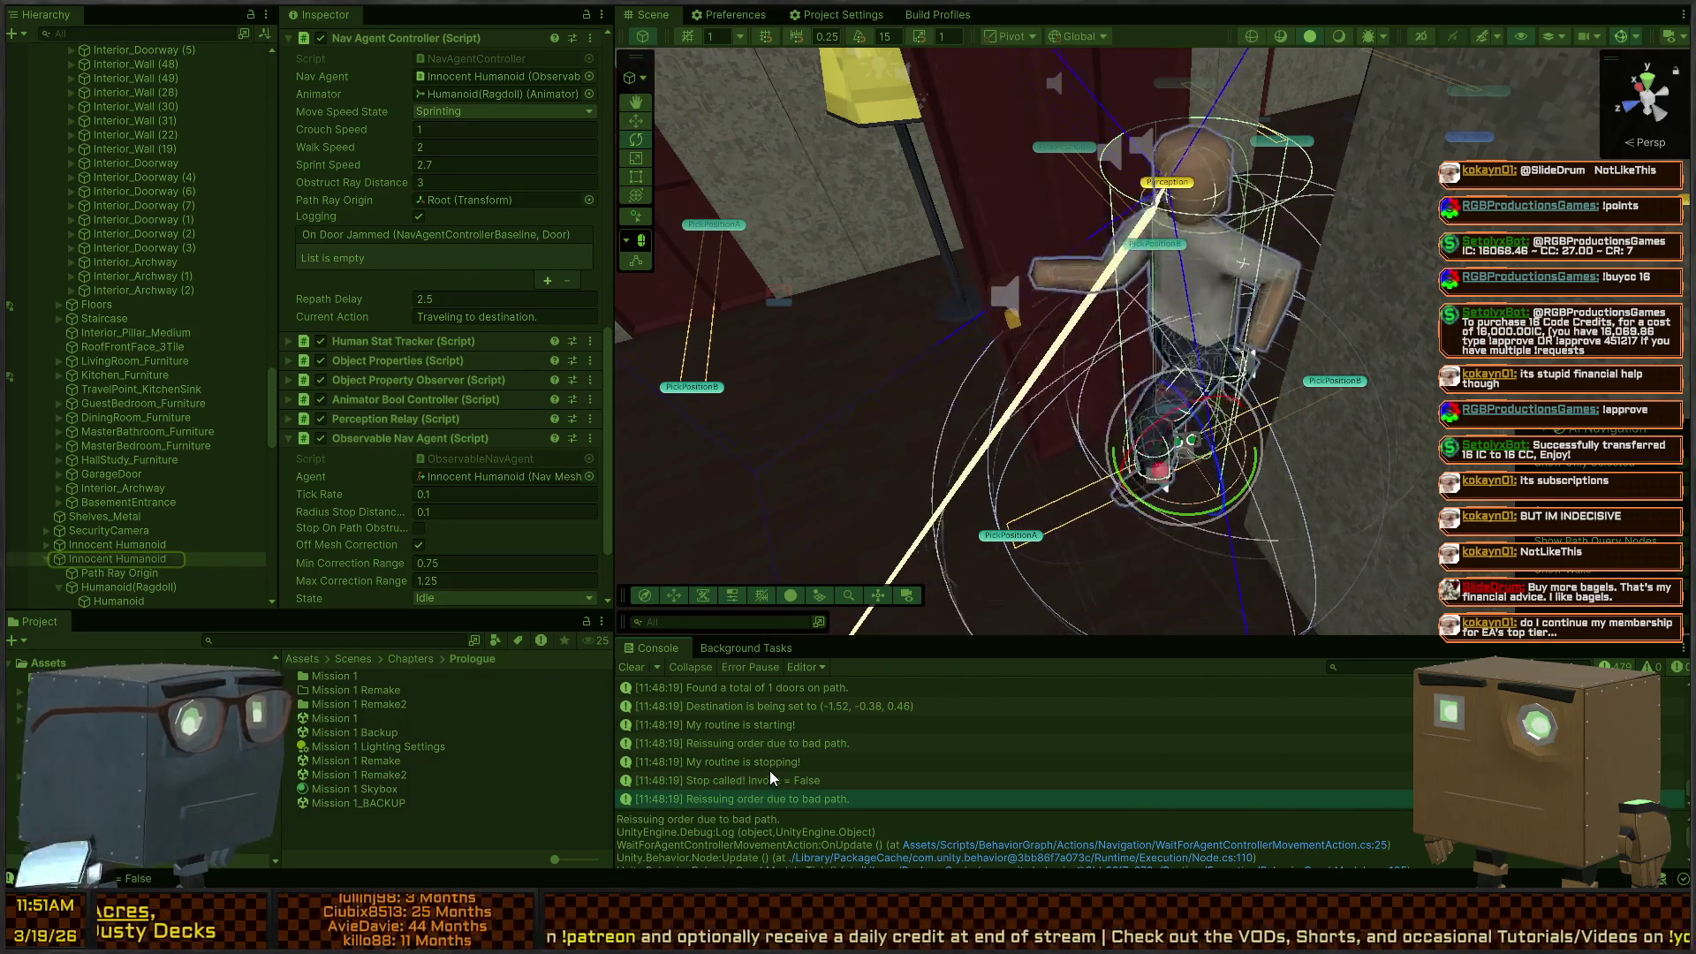
{"action": "left_click", "coordinate": [748, 780]}
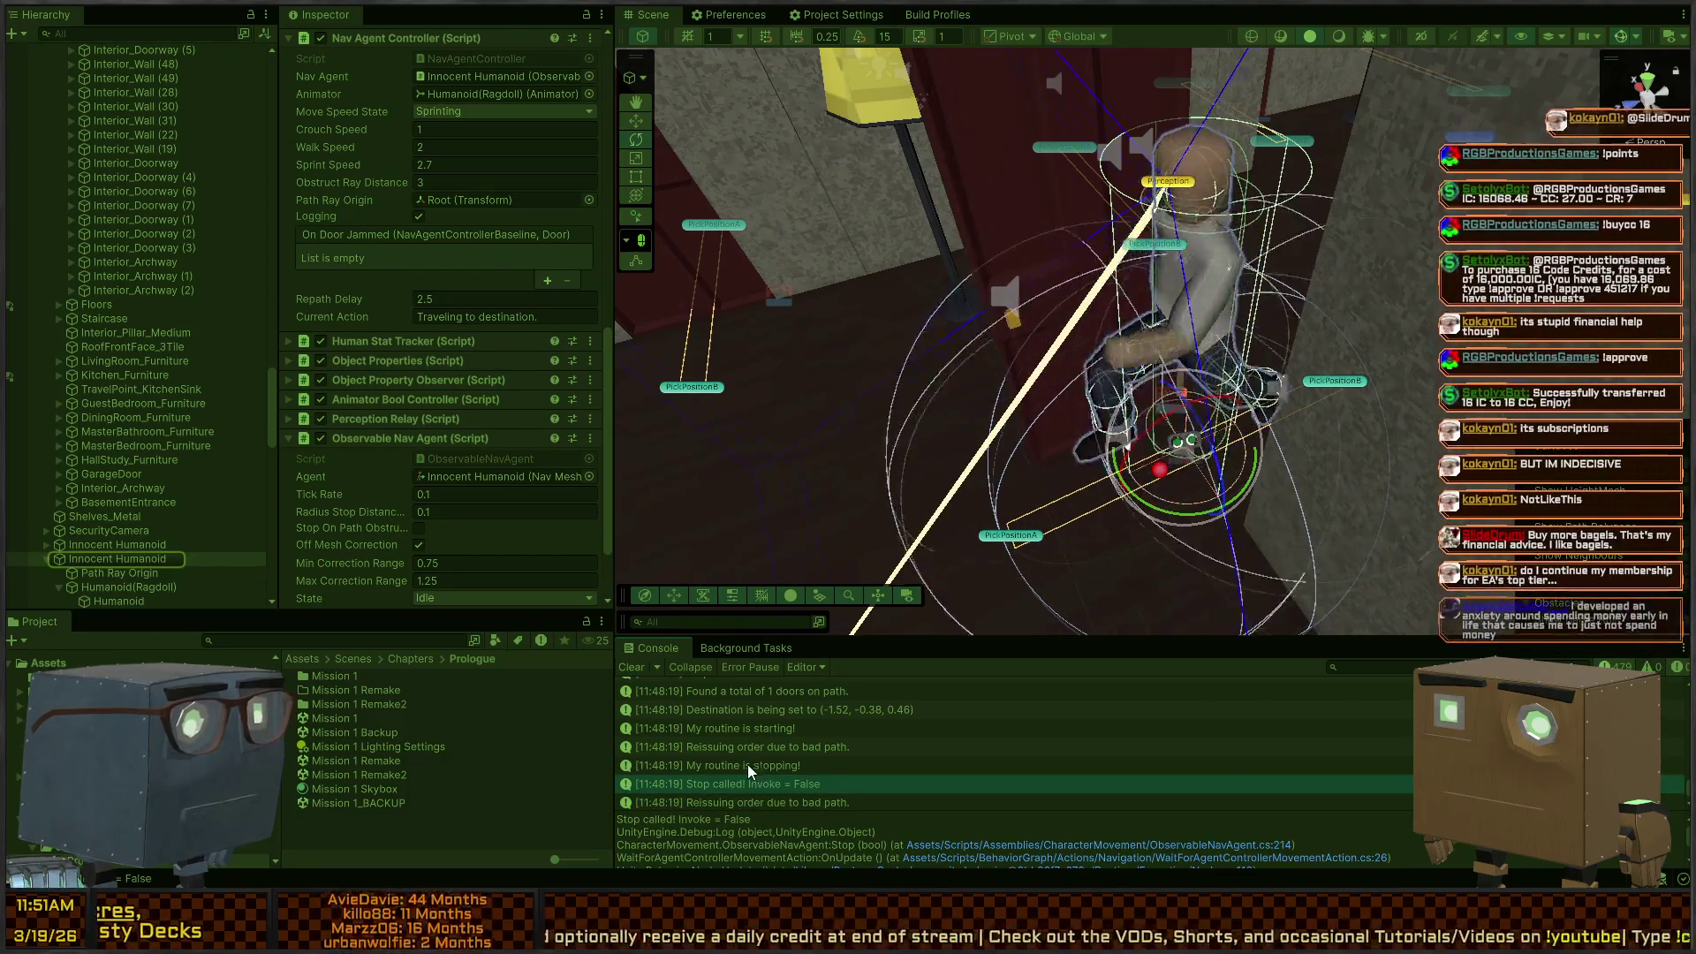
{"action": "left_click", "coordinate": [748, 765]}
Step: Follow the 'Reissuing order due to bad path.' trace to WaitForAgentControllerMovementAction.cs in Visual Studio
{"action": "left_click", "coordinate": [785, 745]}
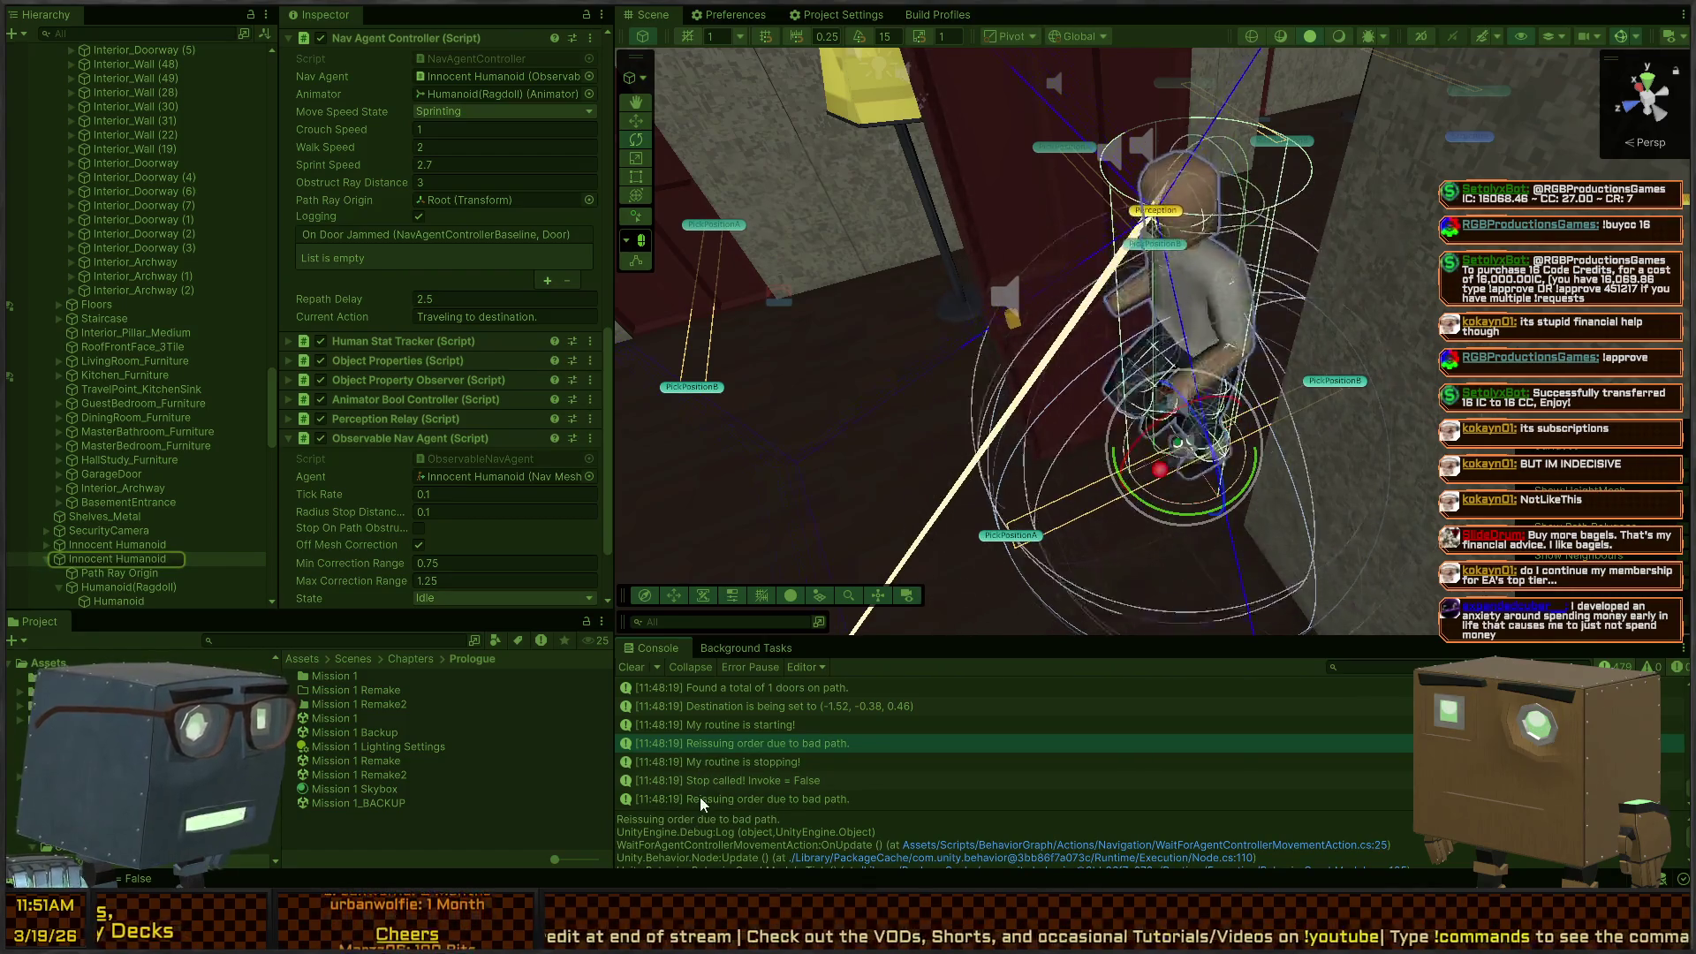
{"action": "scroll", "coordinate": [827, 838], "scroll_direction": "down", "scroll_amount": 1}
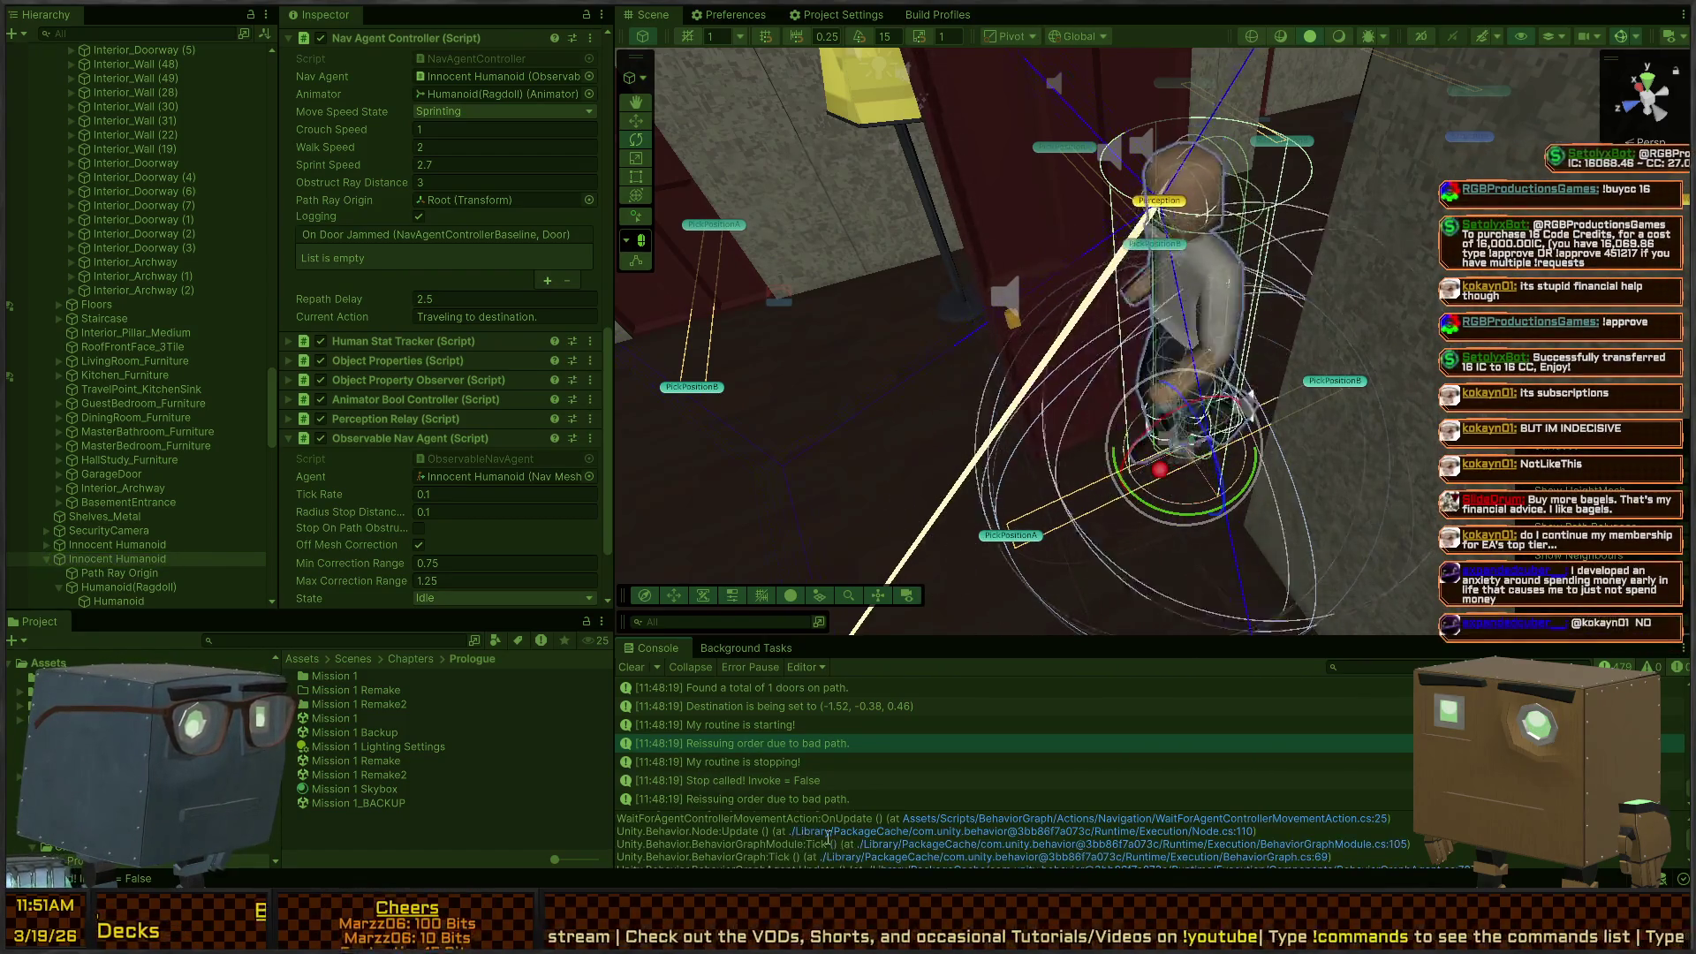
{"action": "scroll", "coordinate": [948, 850], "scroll_direction": "up", "scroll_amount": 1}
{"action": "left_click", "coordinate": [972, 853]}
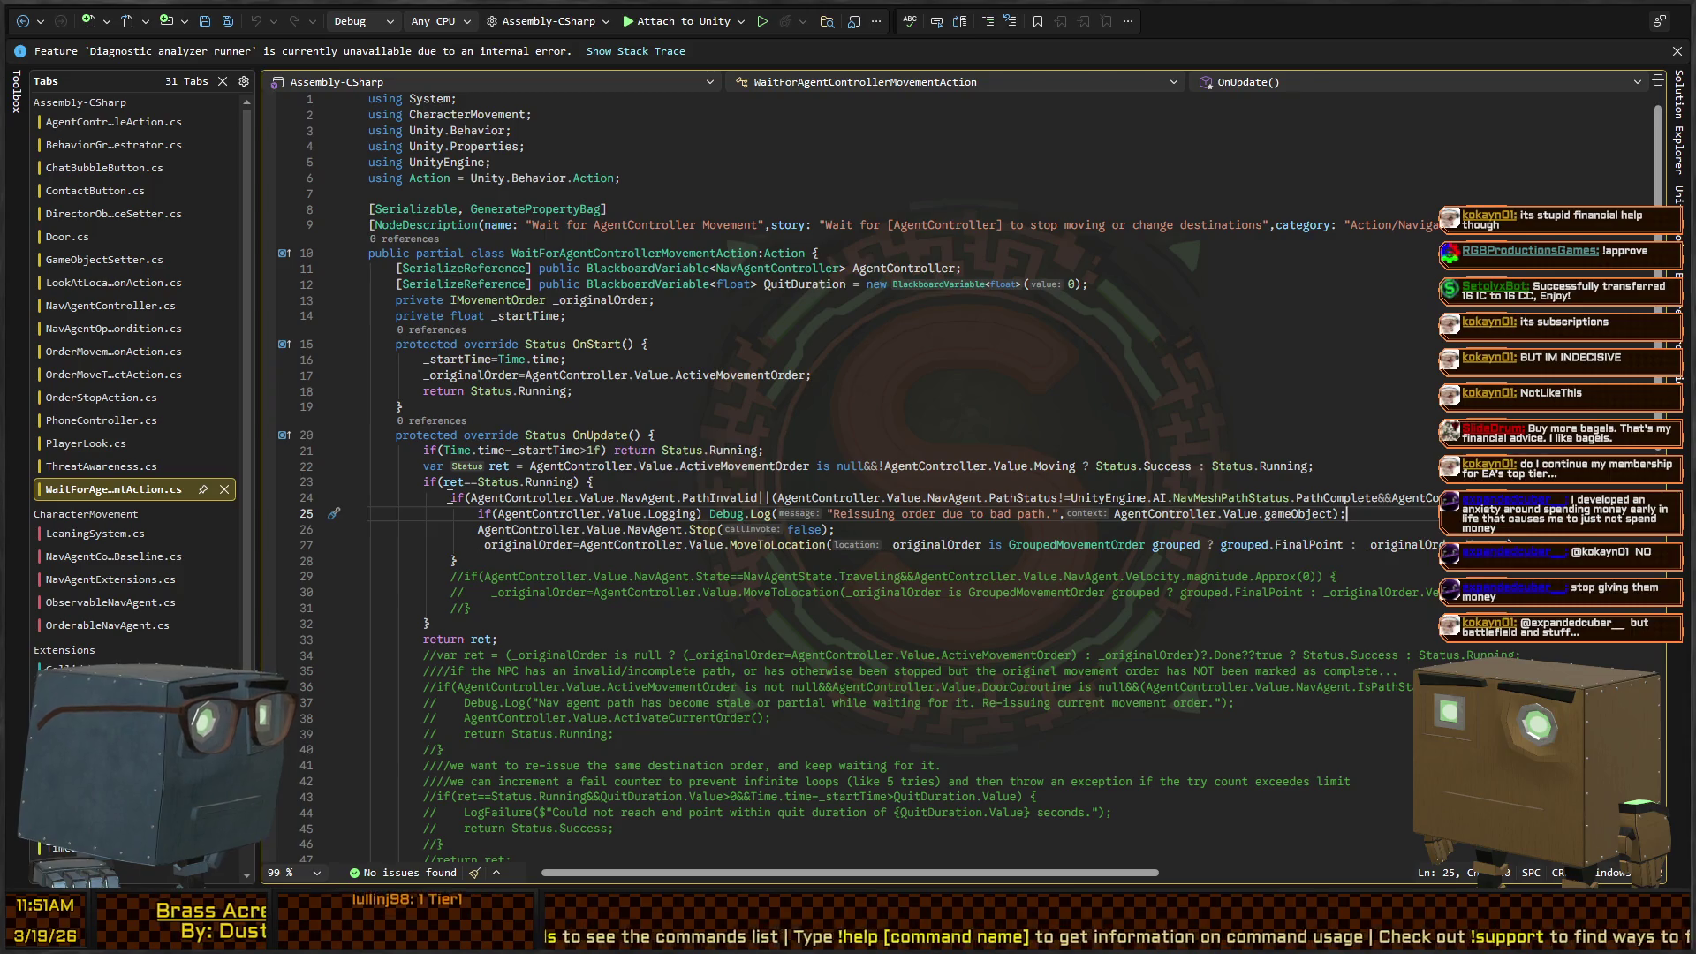
Step: Comment out the bad-path reissue block starting at line 24
{"action": "left_click", "coordinate": [451, 497]}
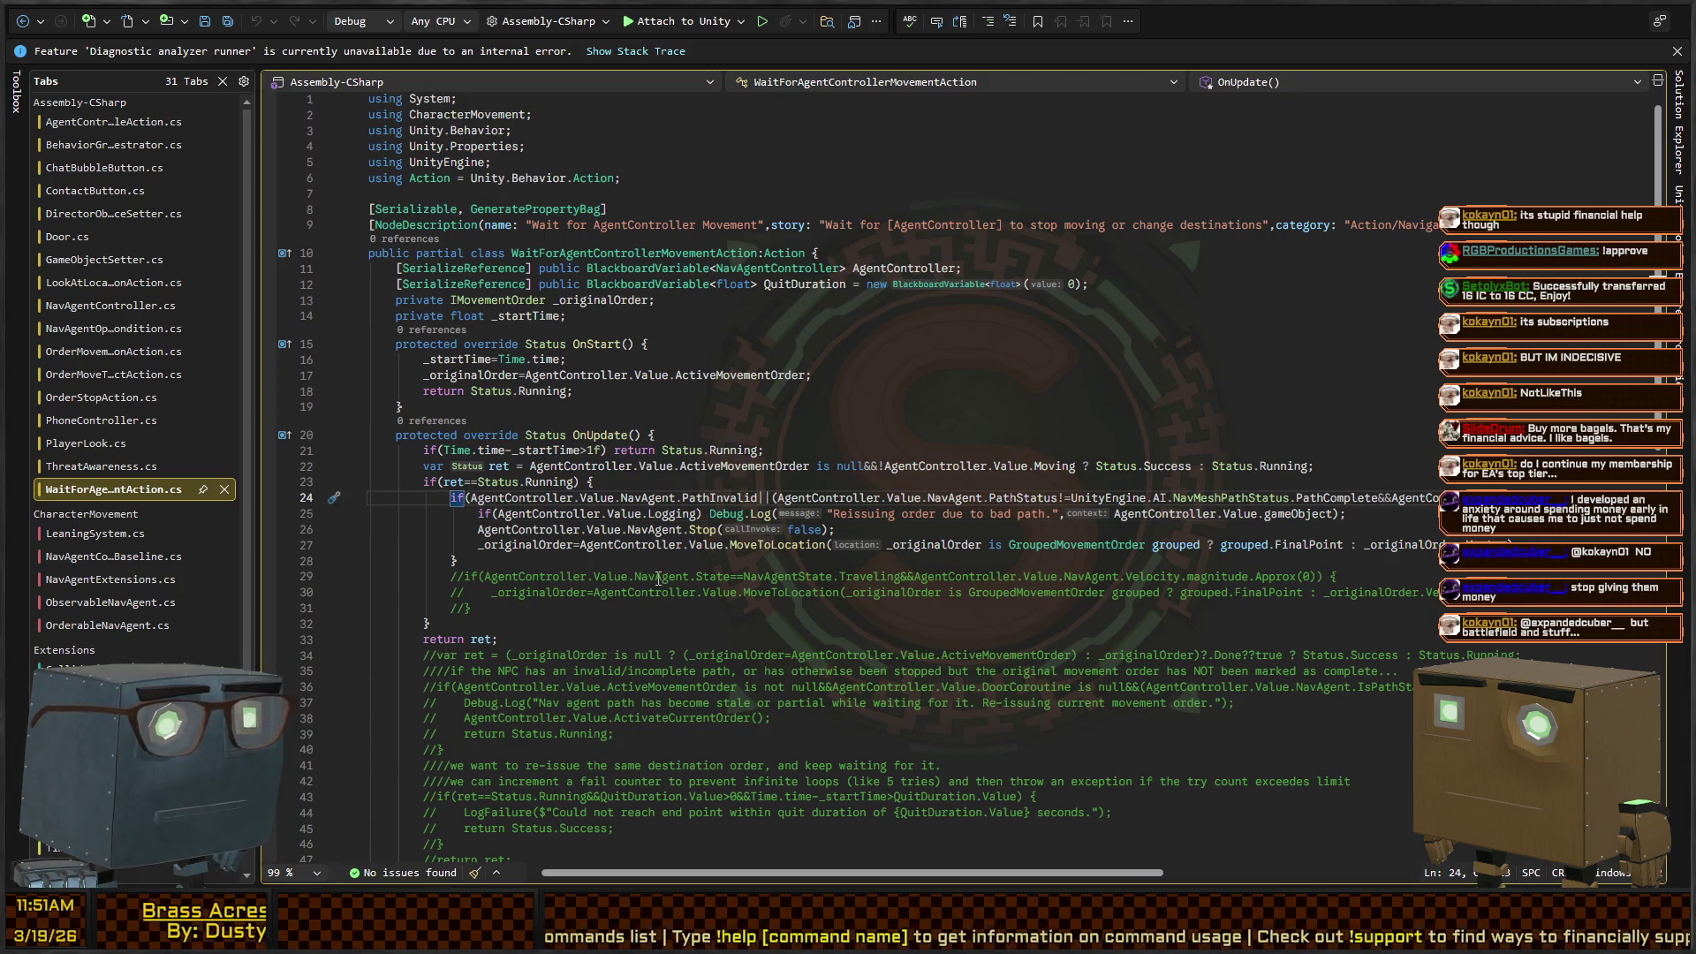
{"action": "key", "text": "shift+Down"}
{"action": "key", "text": "shift+Down"}
{"action": "key", "text": "shift+Down"}
{"action": "key", "text": "shift+End"}
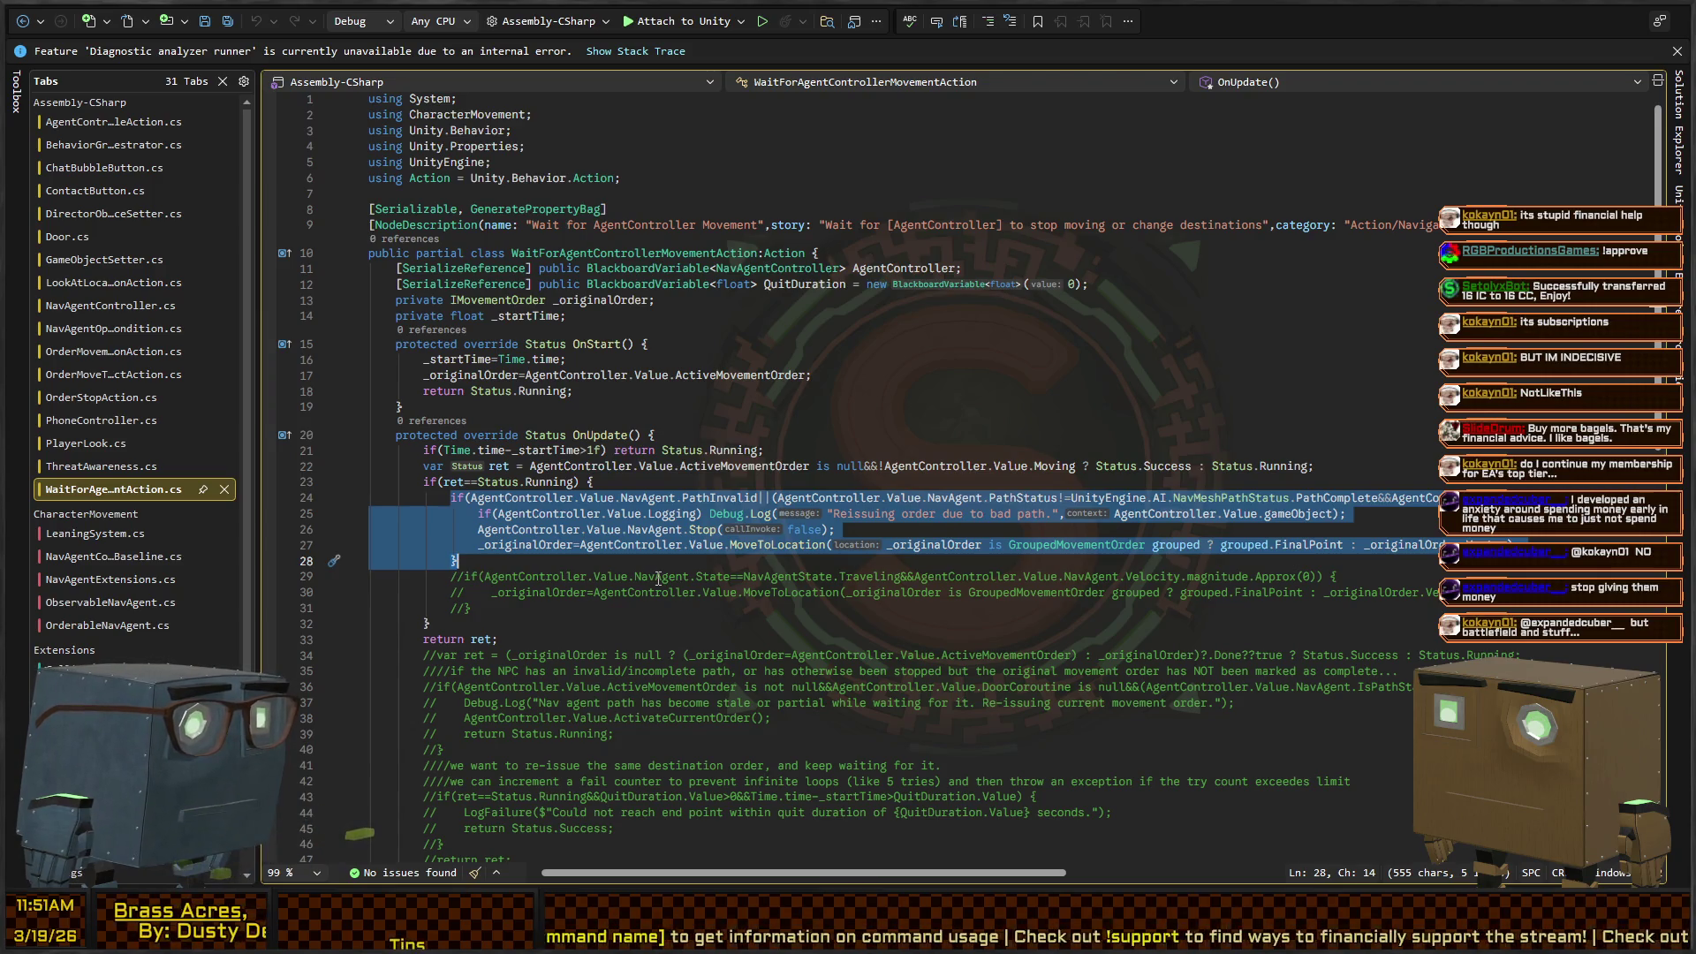
{"action": "key", "text": "ctrl+k"}
{"action": "key", "text": "ctrl+c"}
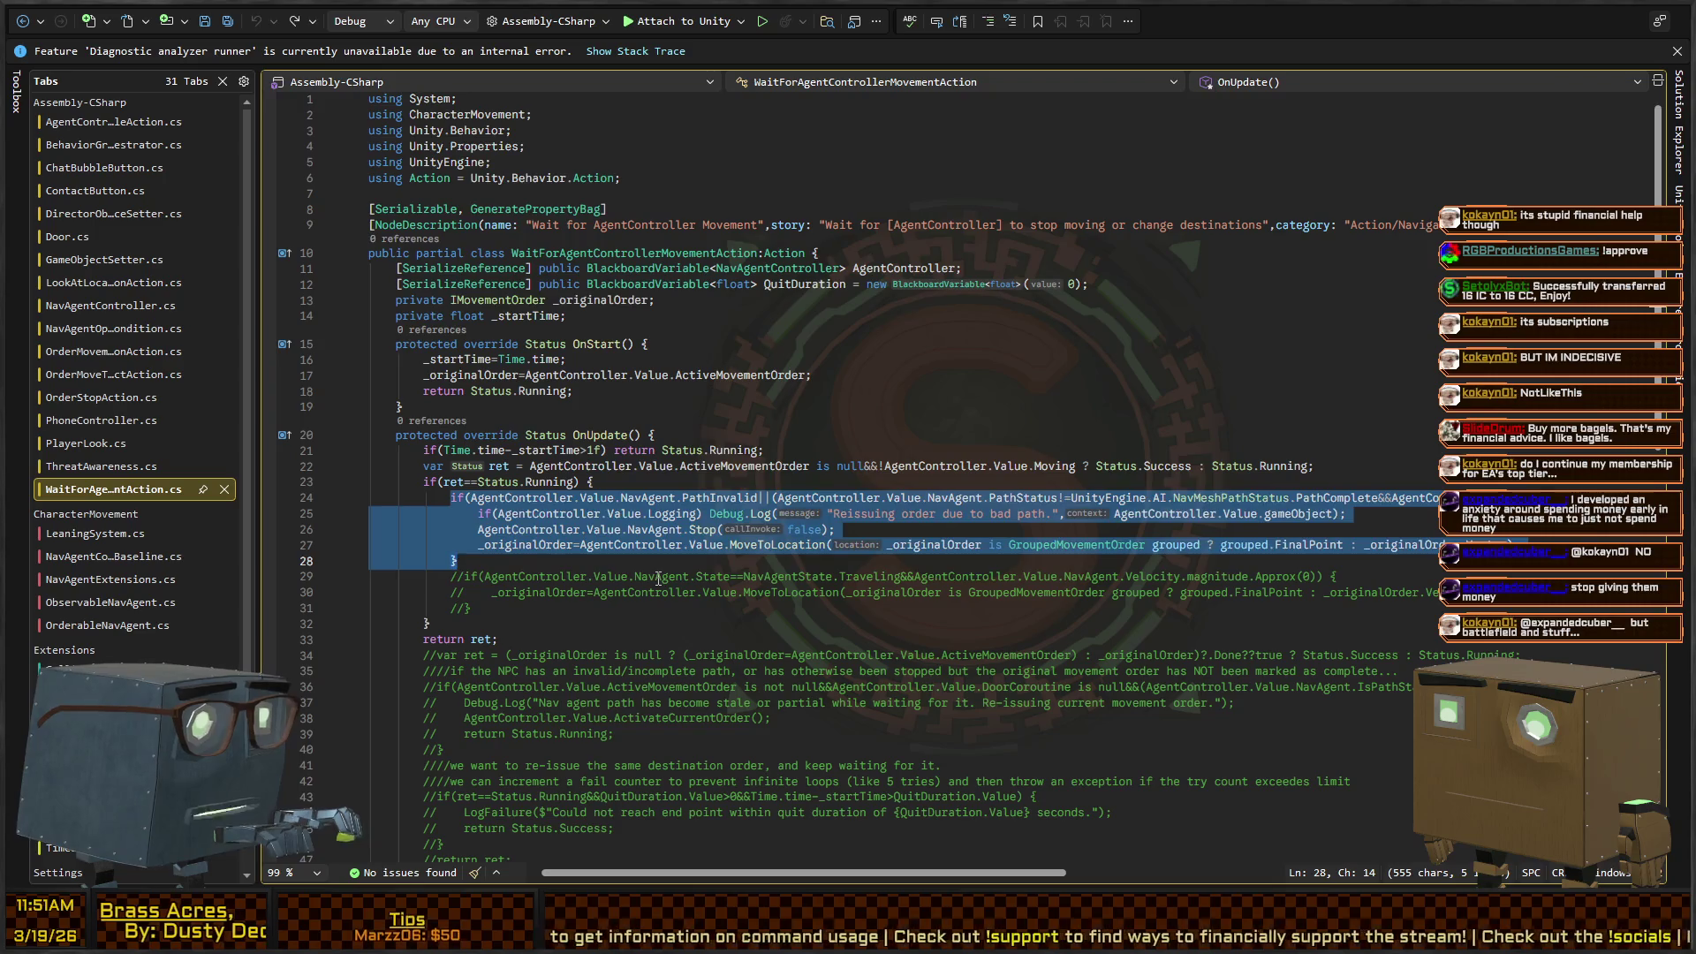
{"action": "key", "text": "Up"}
{"action": "type", "text": "="}
{"action": "key", "text": "End"}
{"action": "key", "text": "Return"}
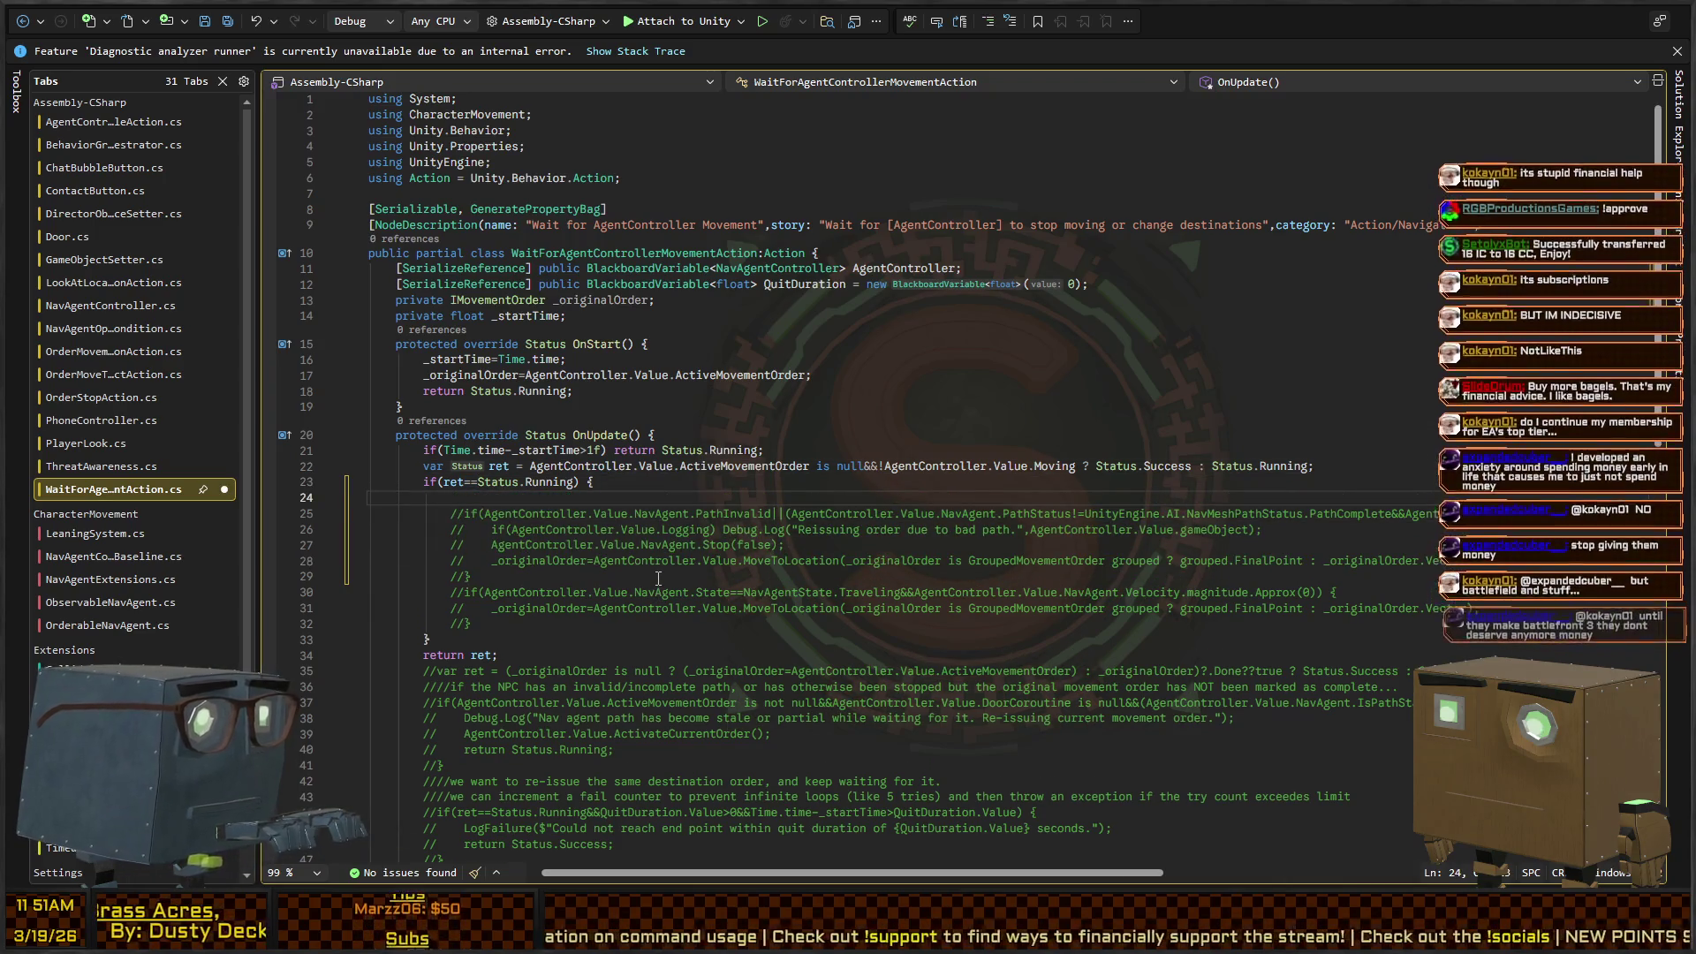
Step: Comment out the entire if(ret==Status.Running) block below line 22, then return to Unity
{"action": "key", "text": "Up"}
{"action": "key", "text": "Up"}
{"action": "key", "text": "Up"}
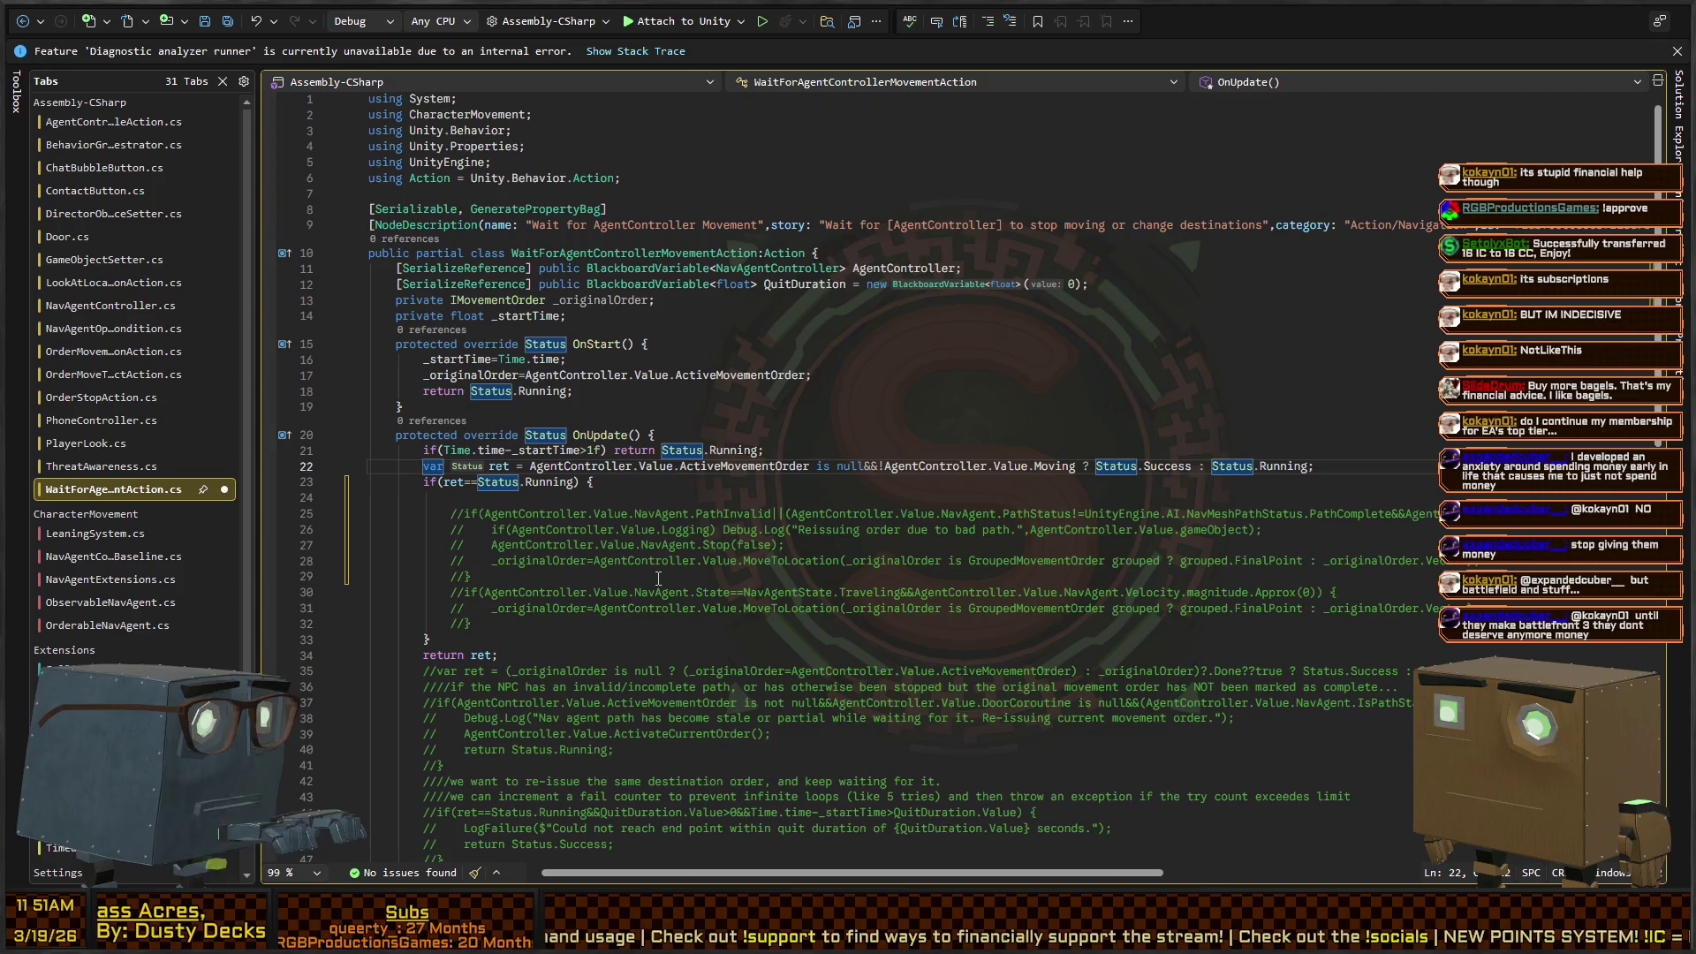
{"action": "key", "text": "Down"}
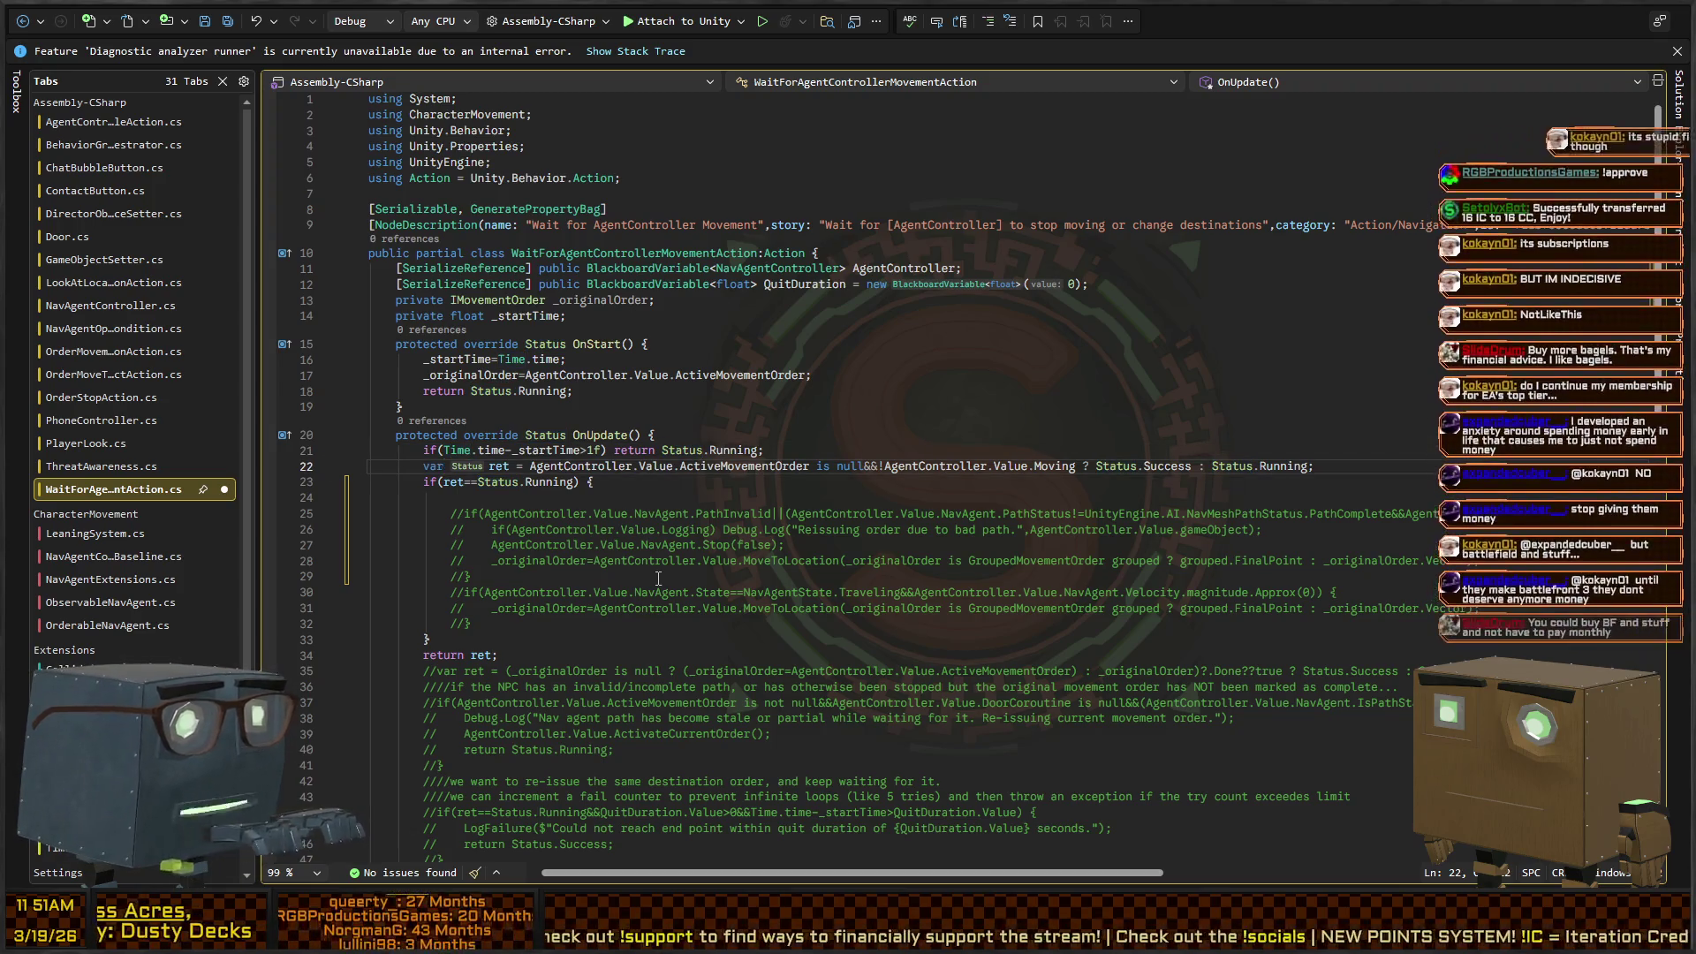
{"action": "key", "text": "Down"}
{"action": "key", "text": "shift+Down"}
{"action": "key", "text": "shift+Down"}
{"action": "key", "text": "shift+Down"}
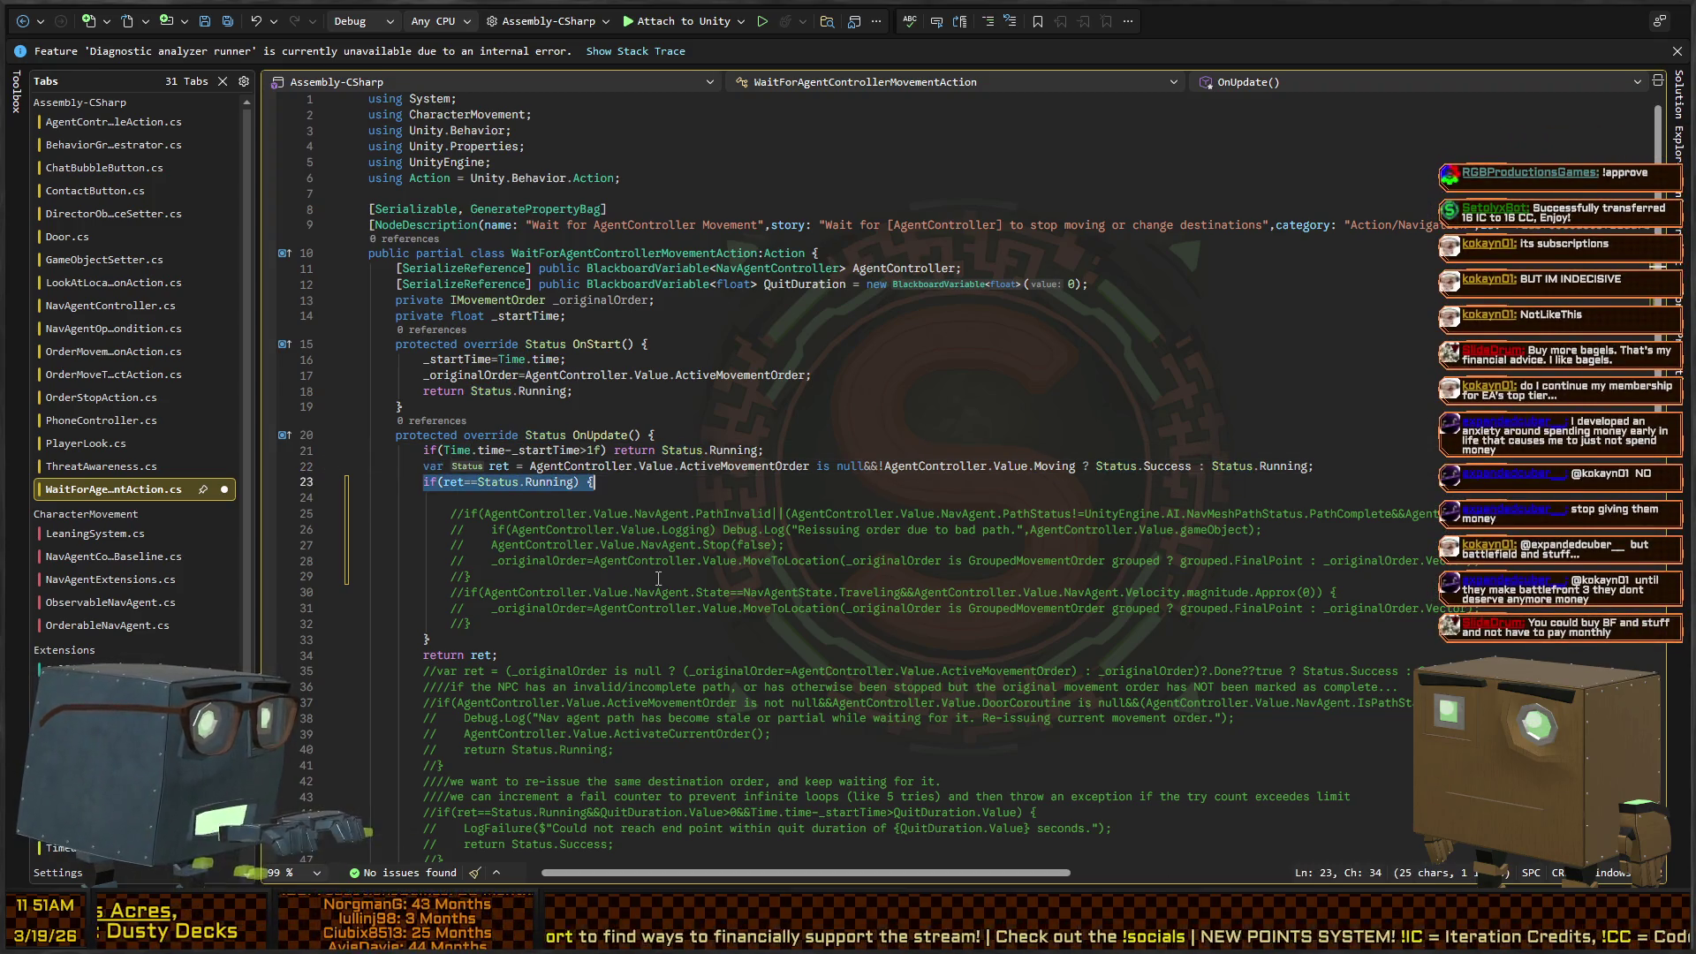
{"action": "key", "text": "ctrl+k"}
{"action": "key", "text": "ctrl+c"}
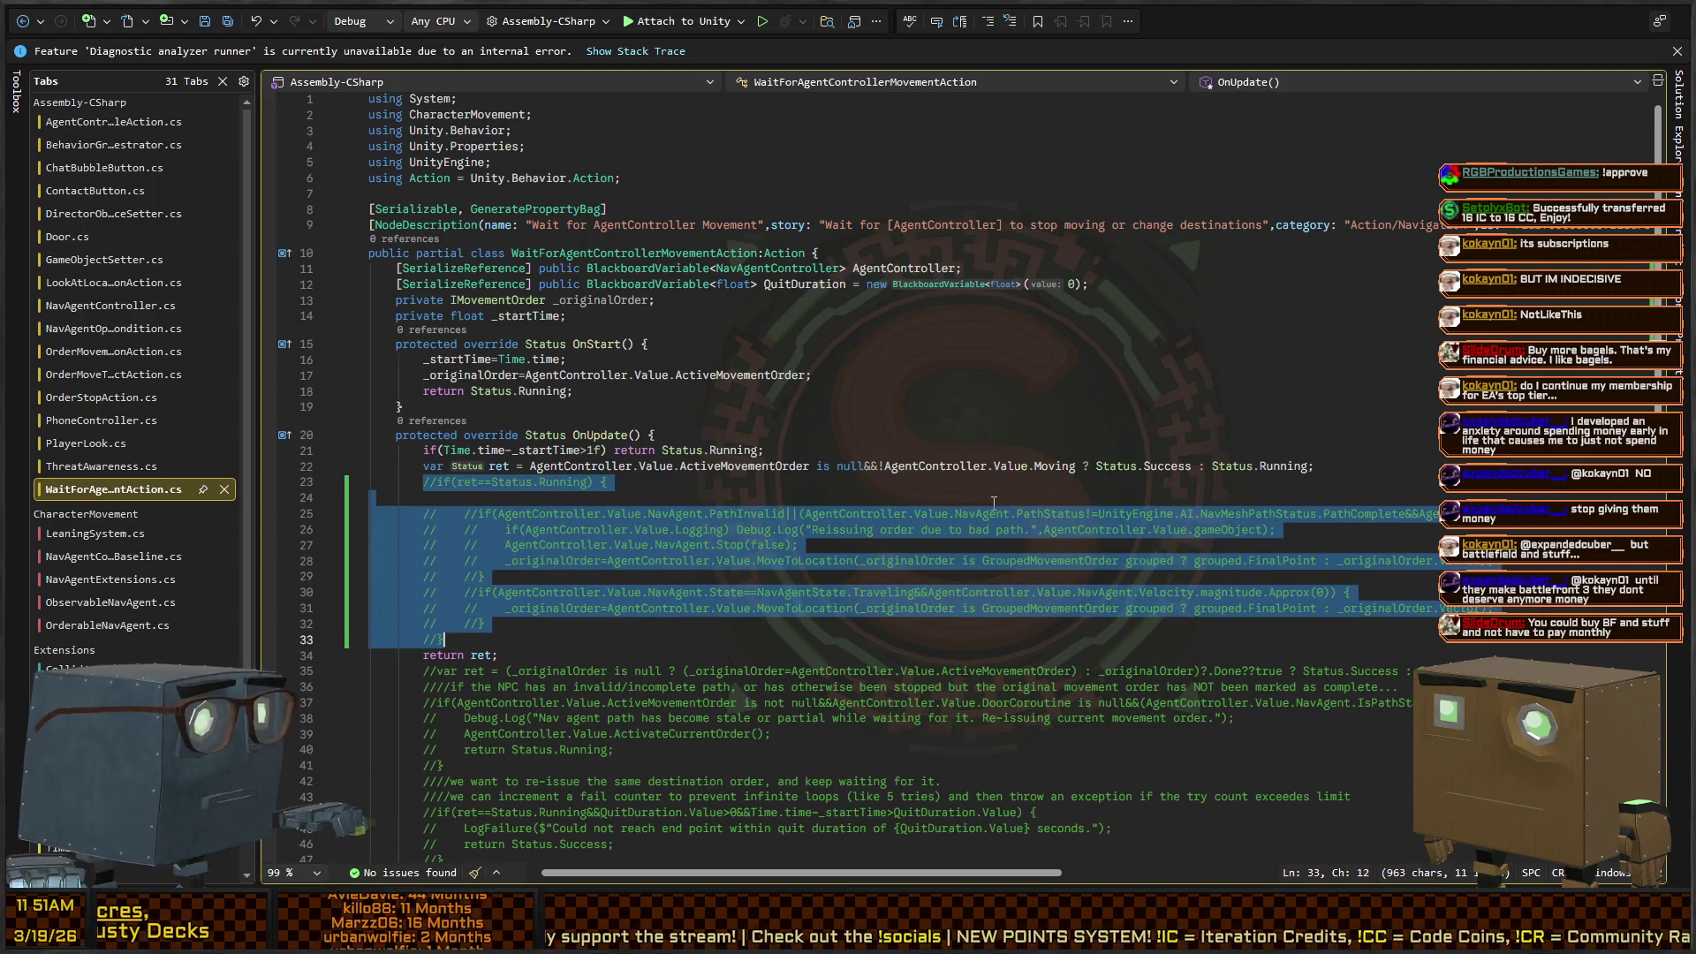
{"action": "key", "text": "alt+Tab"}
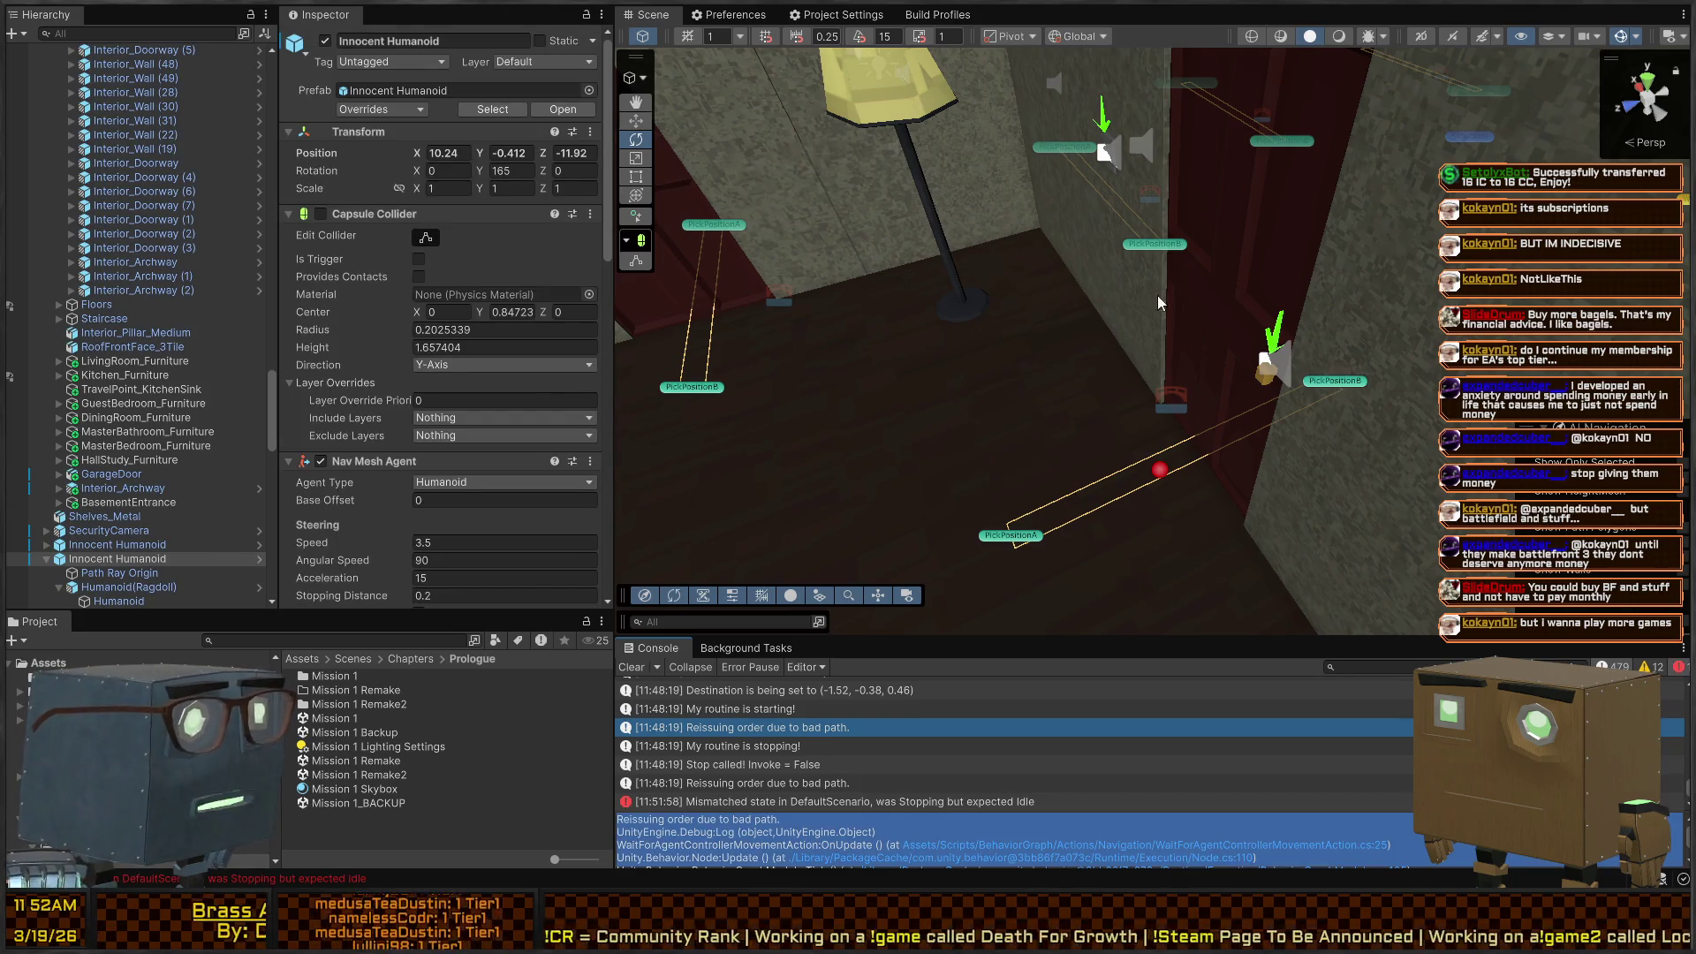
Step: Frame Innocent Humanoid and orbit in close as it walks through the house to the door
{"action": "key", "text": "f"}
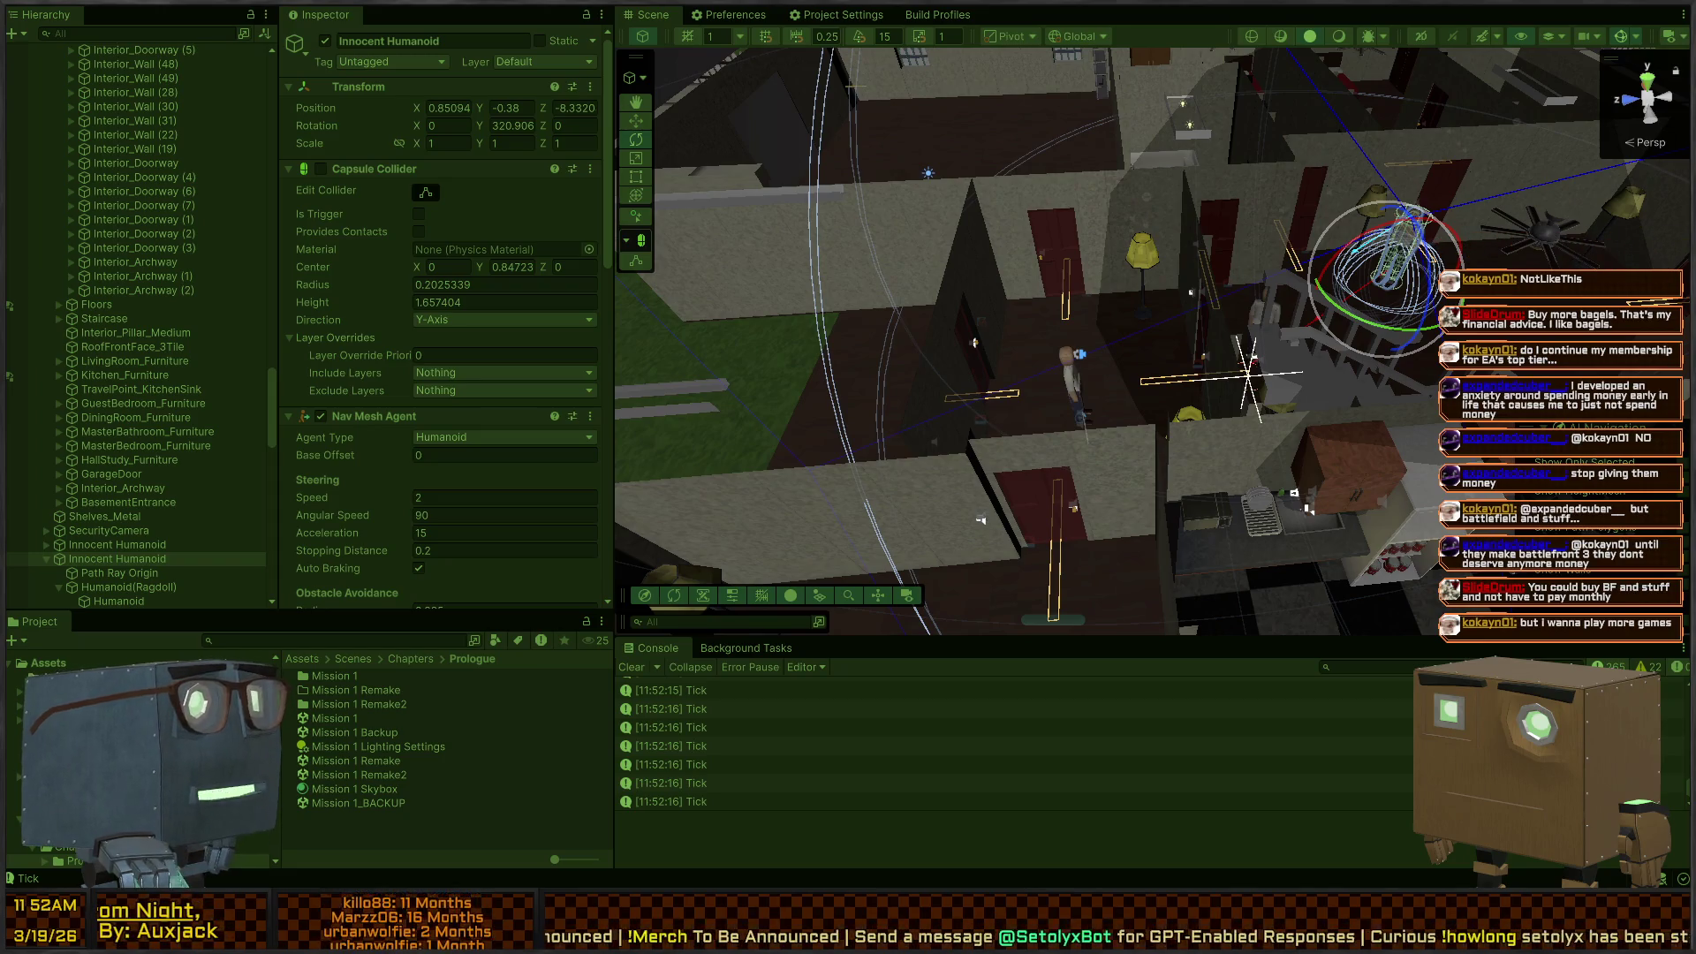
{"action": "mouse_move", "coordinate": [1016, 336]}
{"action": "left_mouse_down"}
{"action": "mouse_move", "coordinate": [1047, 303]}
{"action": "mouse_move", "coordinate": [1045, 358]}
{"action": "mouse_move", "coordinate": [1030, 91]}
{"action": "left_mouse_up"}
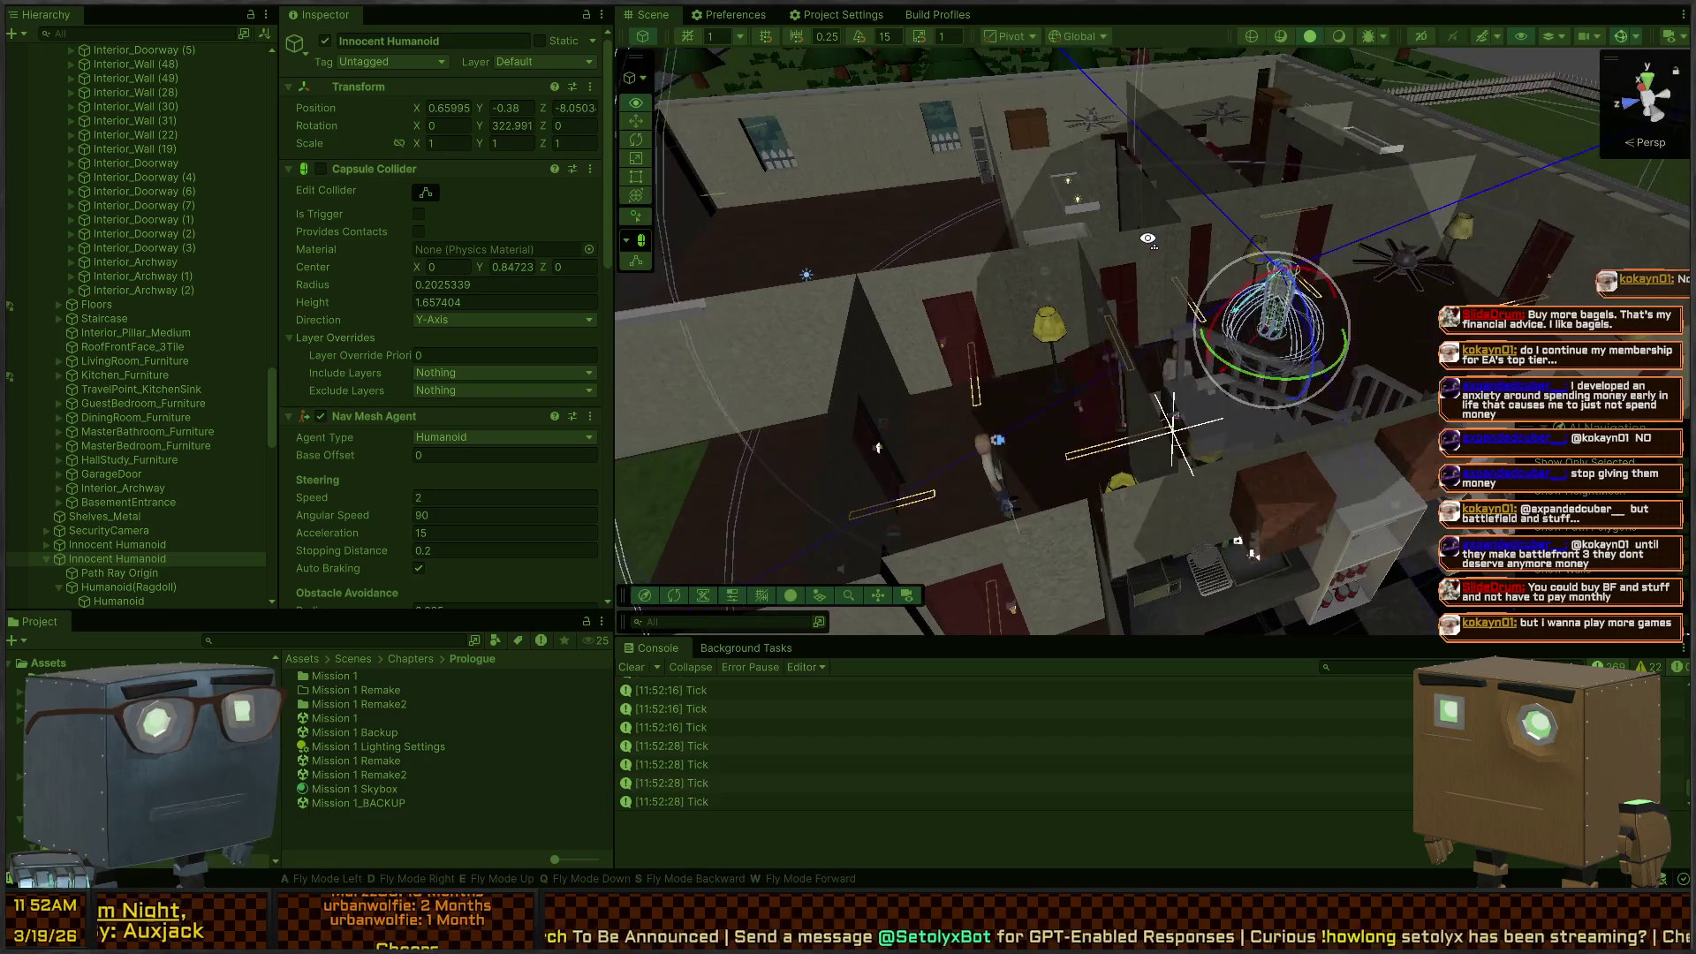
Step: From a top-down view of the rooms, run the scene about 17 seconds, then stop it
{"action": "left_click", "coordinate": [1129, 115]}
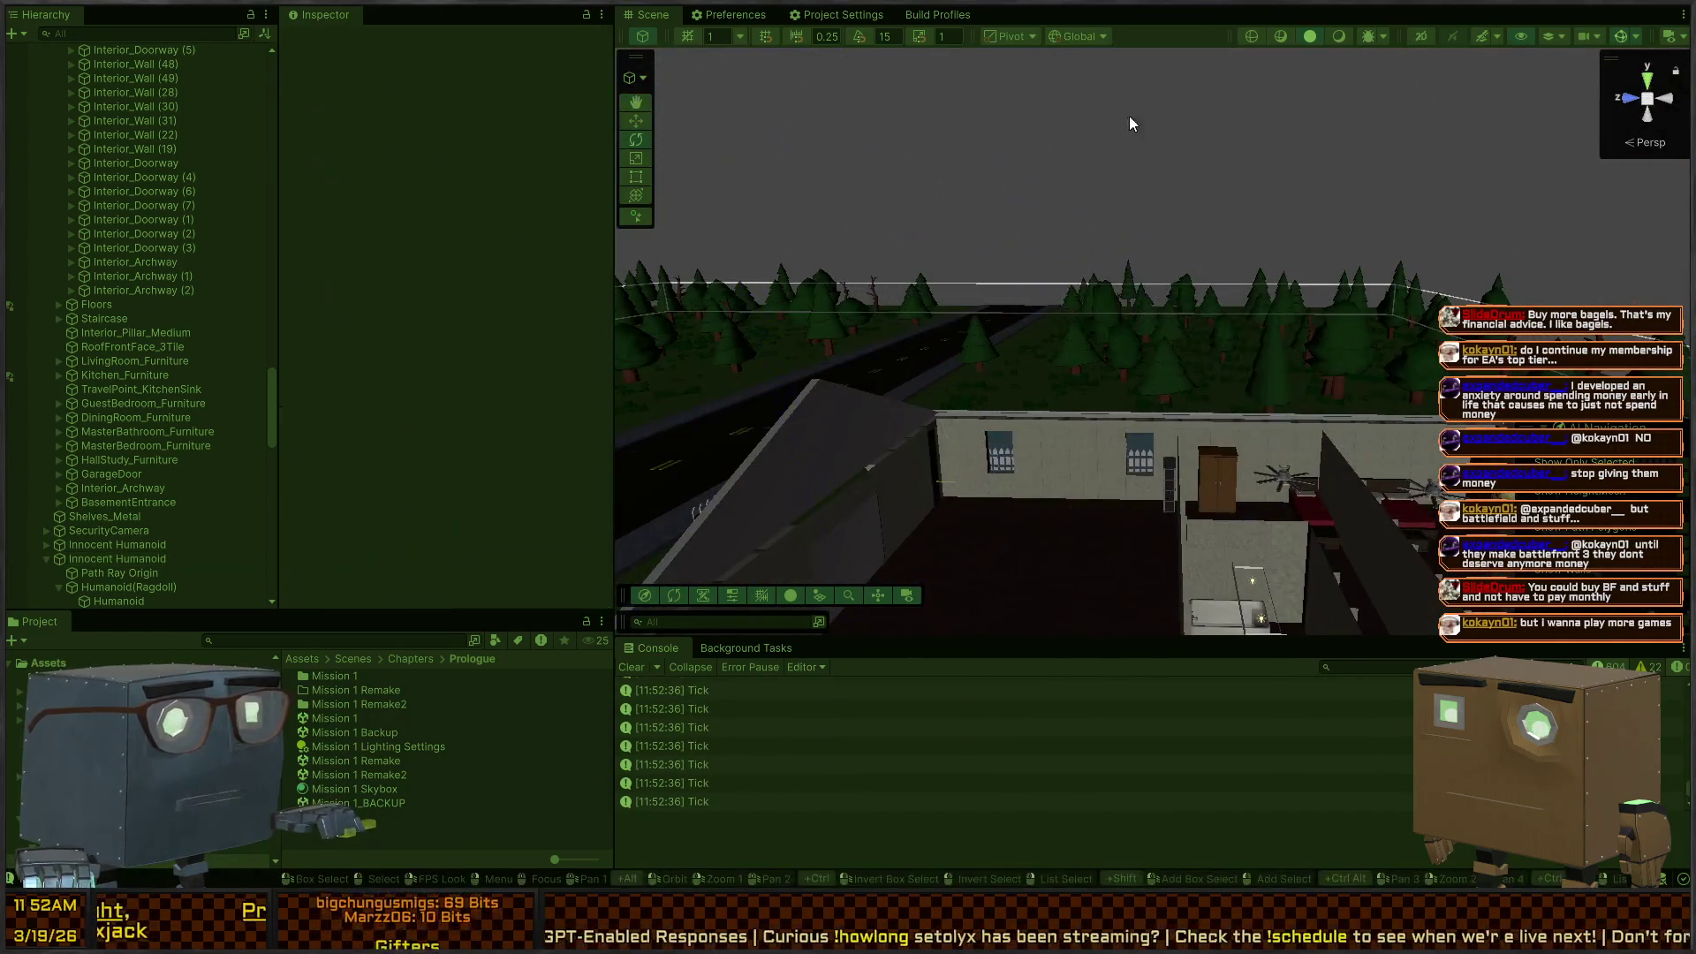
{"action": "mouse_move", "coordinate": [1129, 115]}
{"action": "left_mouse_down"}
{"action": "mouse_move", "coordinate": [1166, 382]}
{"action": "mouse_move", "coordinate": [1157, 296]}
{"action": "left_mouse_up"}
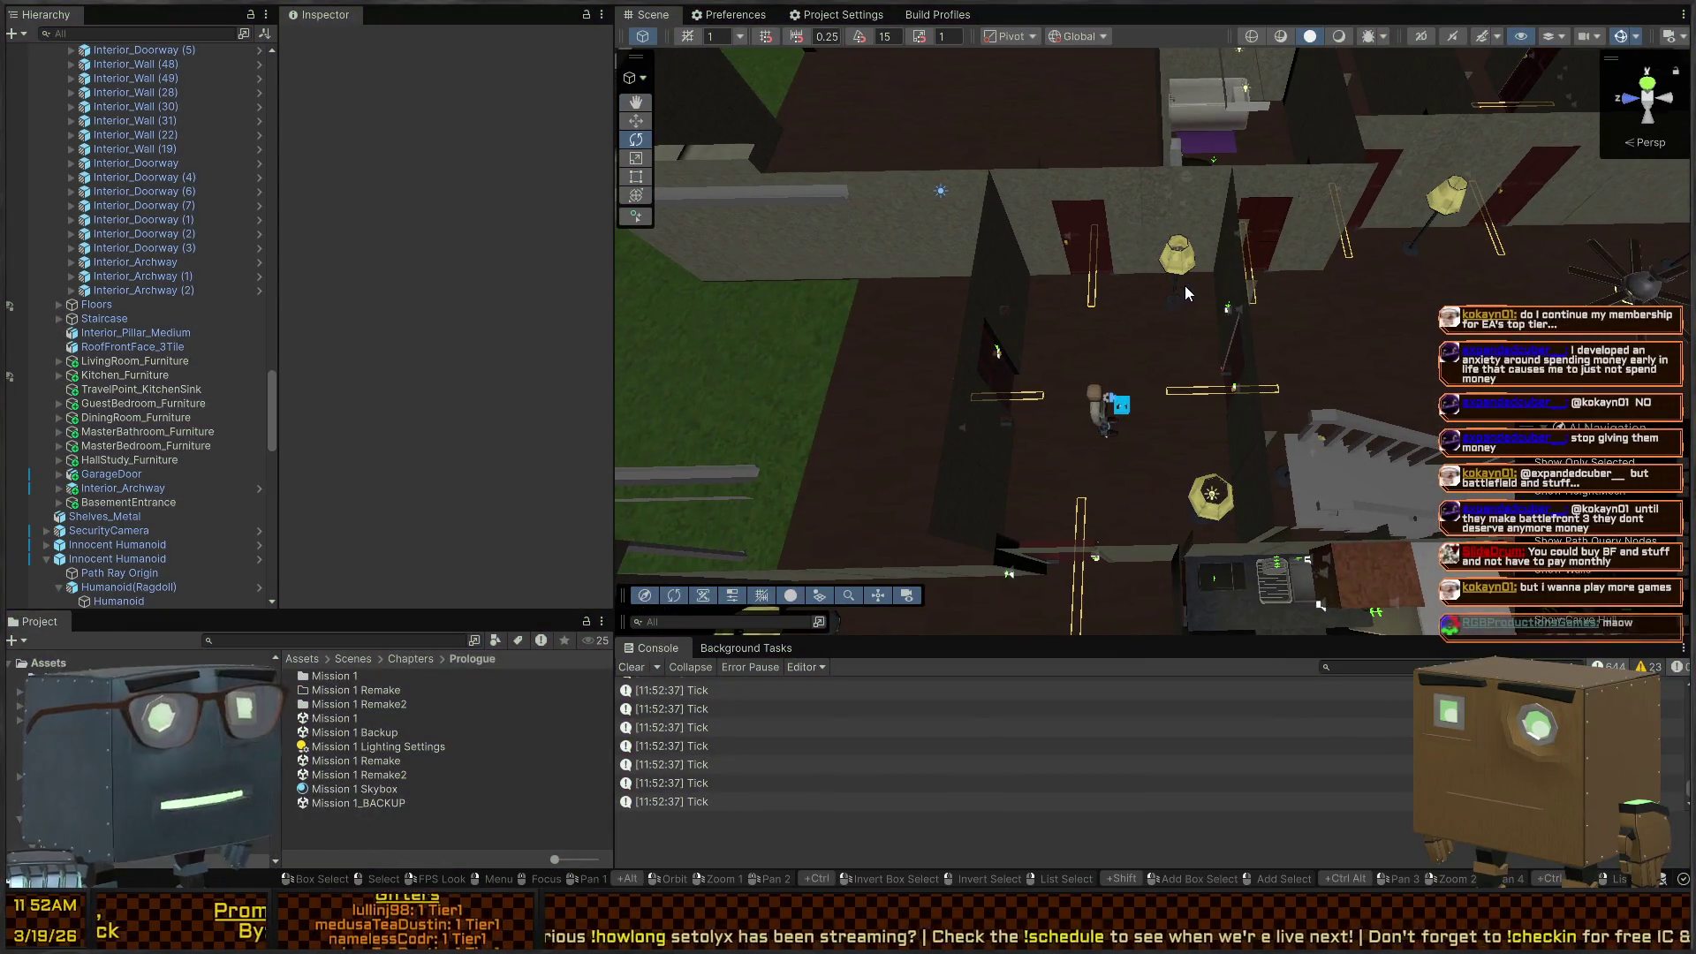
{"action": "key", "text": "ctrl+p"}
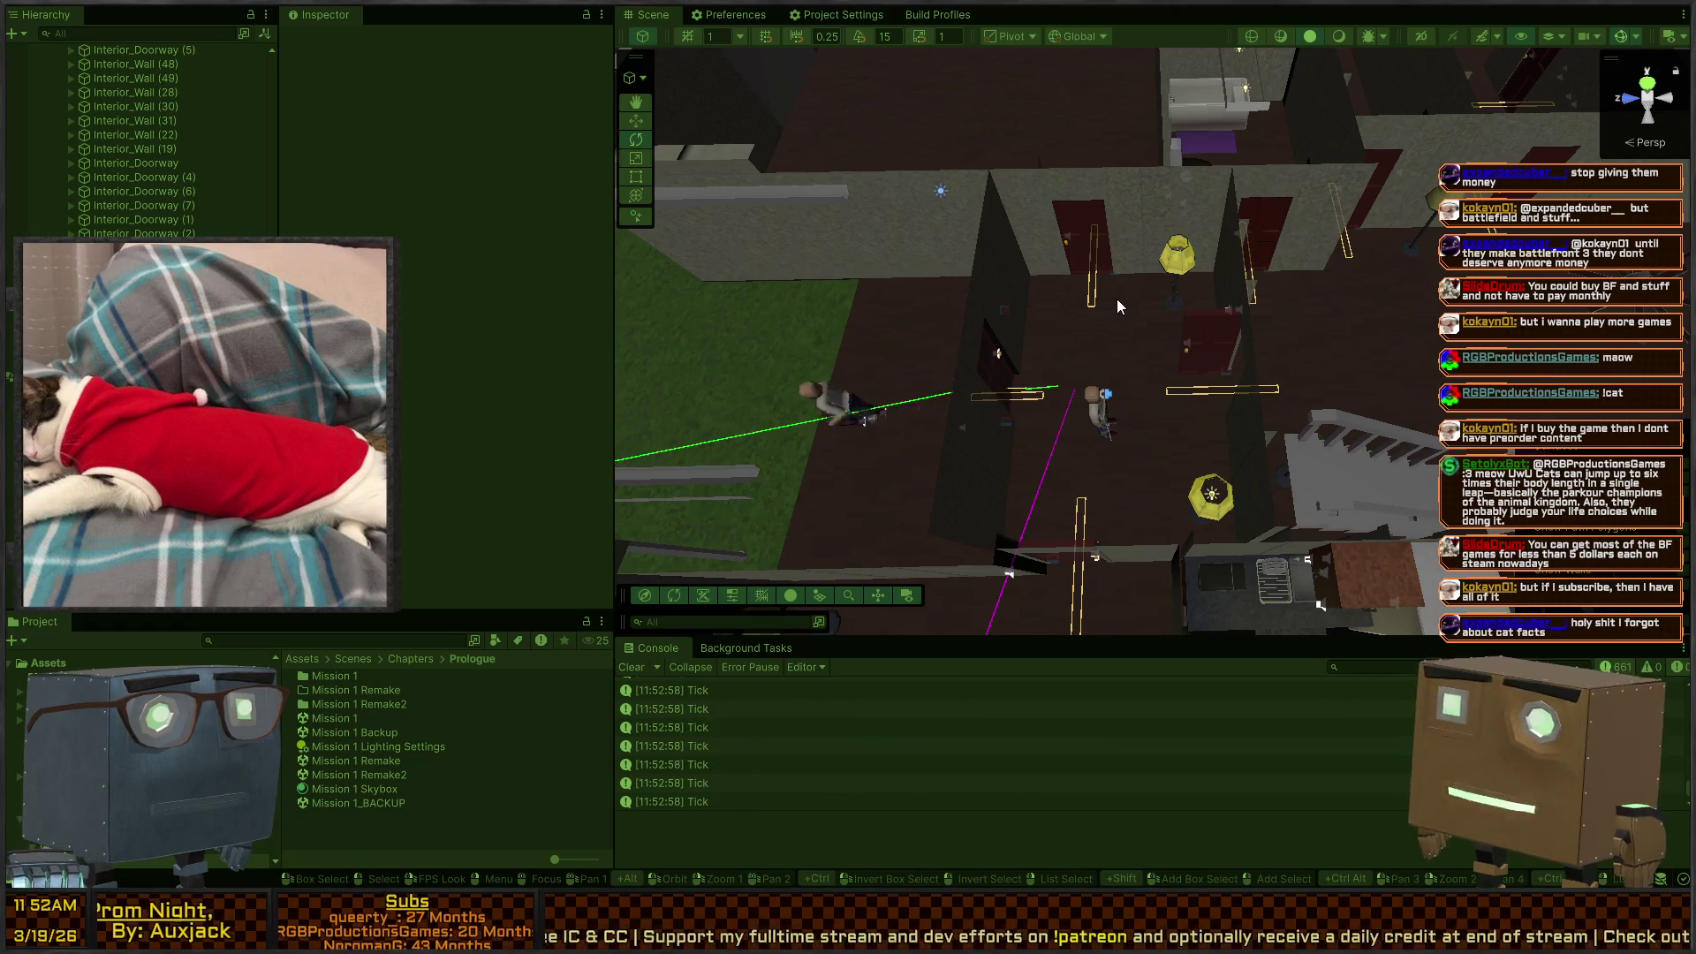
{"action": "key", "text": "ctrl+p"}
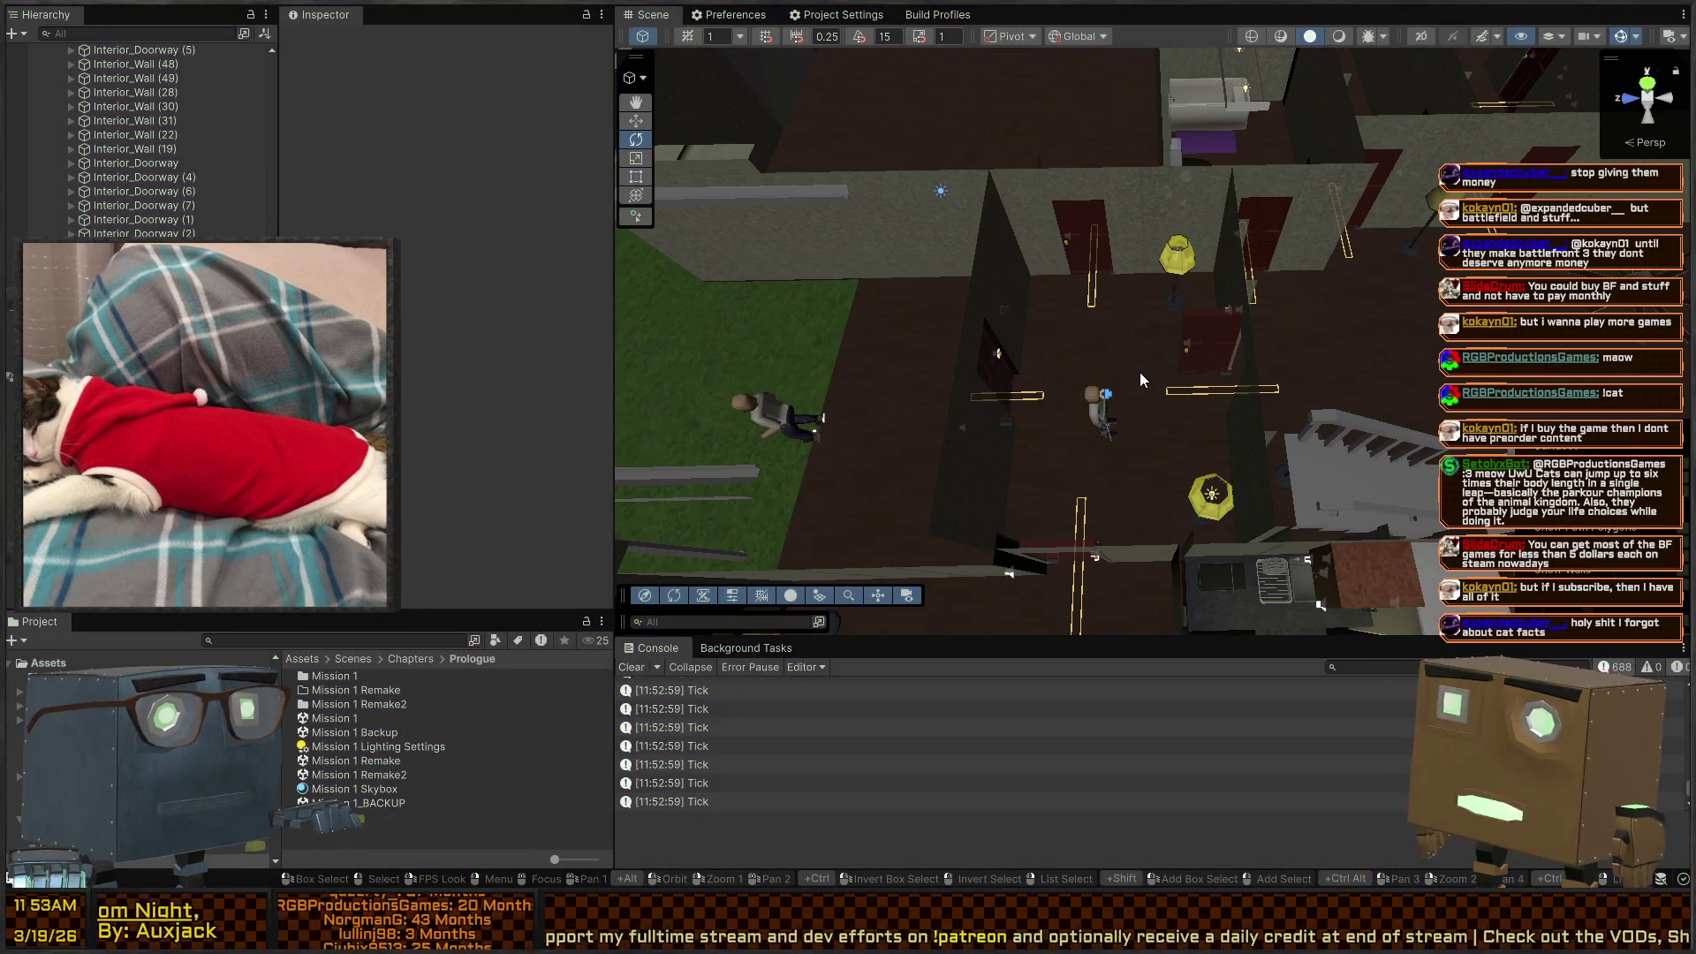
Step: Replay the scene until the humanoid releases the door and gets a new destination
{"action": "key", "text": "ctrl+p"}
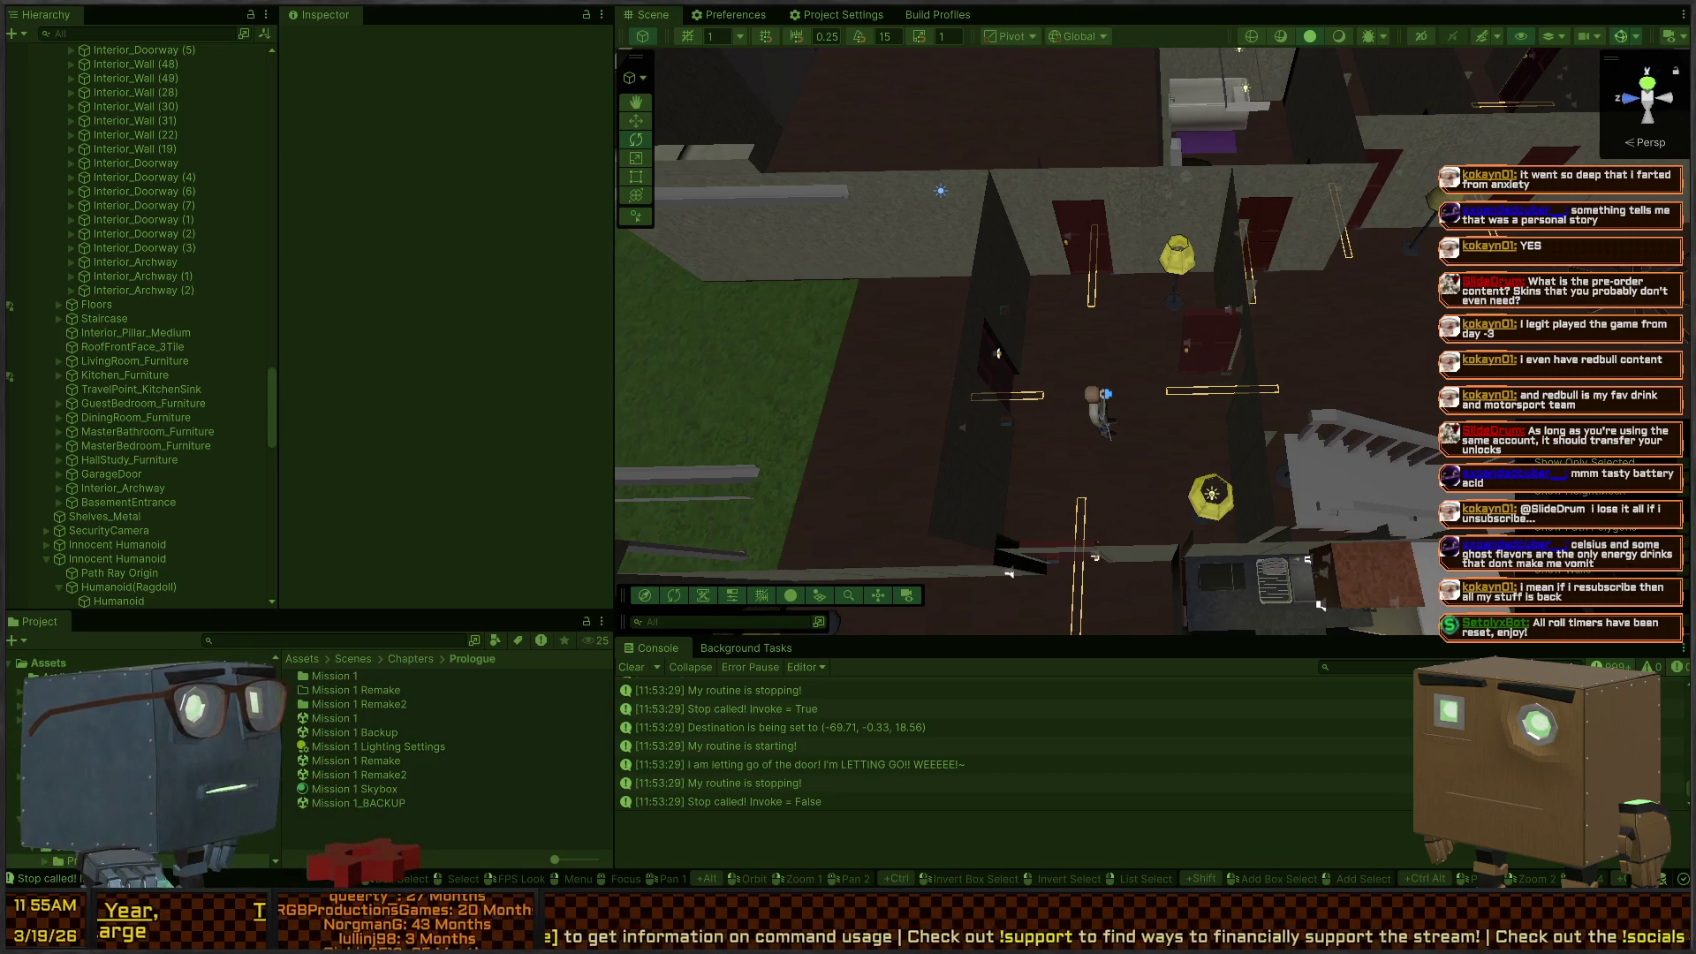
Step: Bring the view down to the two humanoids, play the scene, and follow the agent across the house
{"action": "mouse_move", "coordinate": [1320, 606]}
{"action": "left_mouse_down"}
{"action": "mouse_move", "coordinate": [666, 150]}
{"action": "mouse_move", "coordinate": [429, 76]}
{"action": "mouse_move", "coordinate": [868, 234]}
{"action": "mouse_move", "coordinate": [770, 212]}
{"action": "mouse_move", "coordinate": [826, 261]}
{"action": "mouse_move", "coordinate": [787, 265]}
{"action": "mouse_move", "coordinate": [1376, 370]}
{"action": "left_mouse_up"}
{"action": "key", "text": "w"}
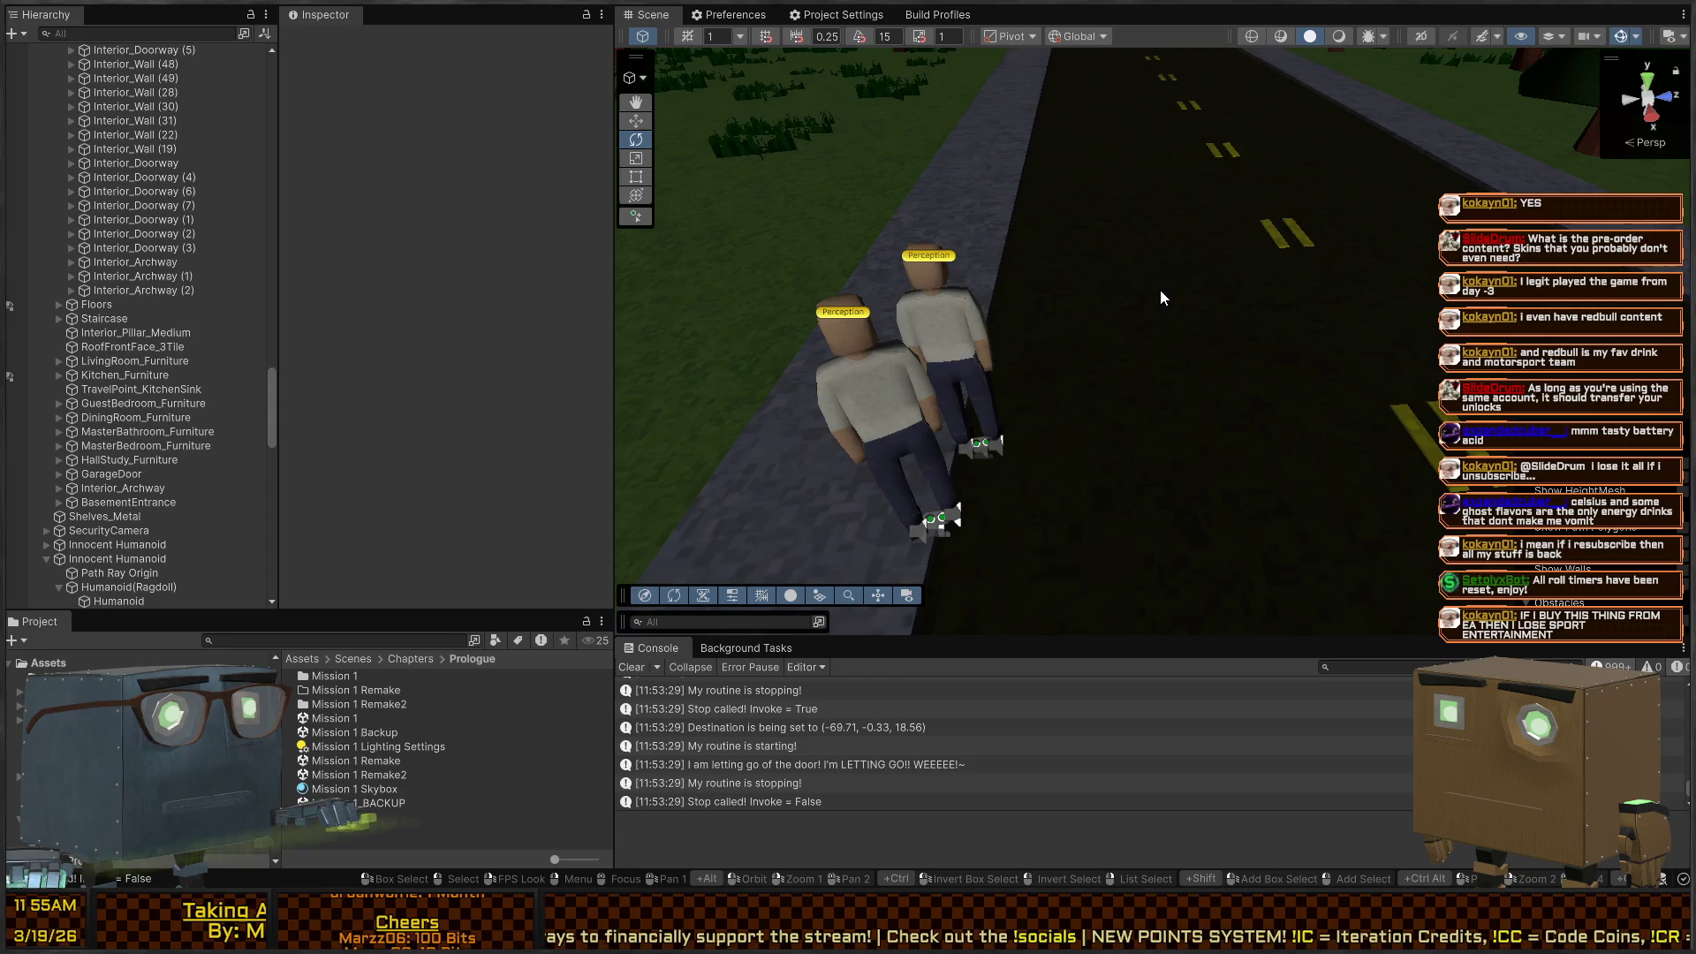
{"action": "key", "text": "ctrl+p"}
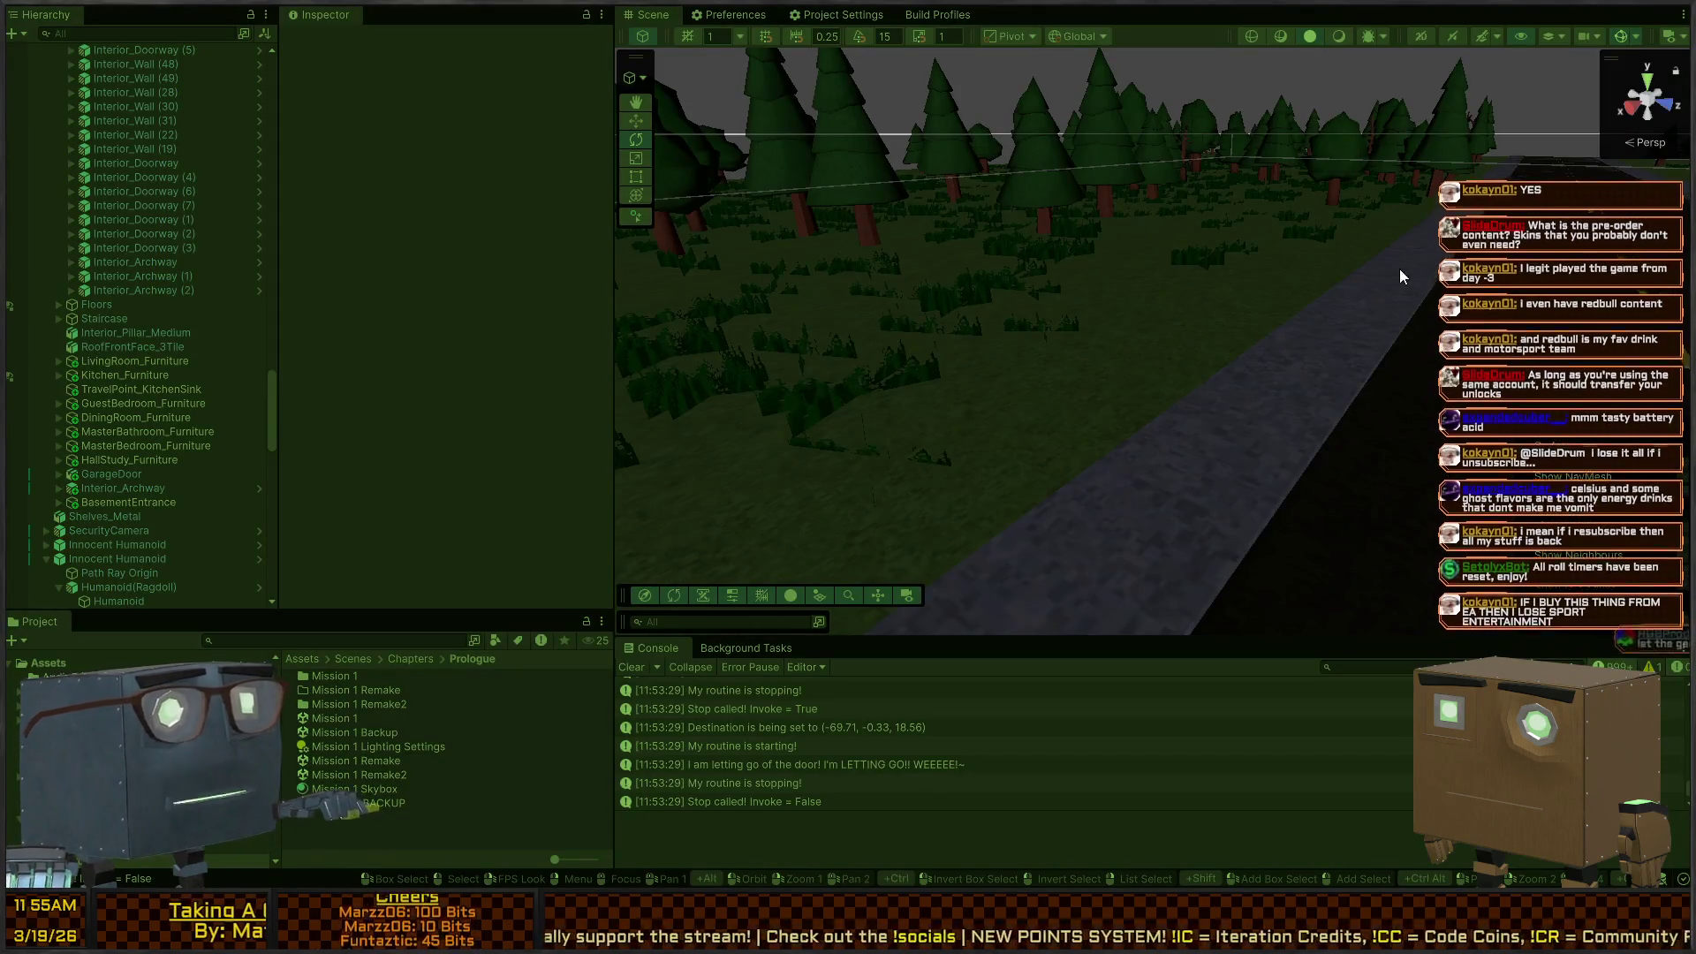
{"action": "mouse_move", "coordinate": [1423, 246]}
{"action": "left_mouse_down"}
{"action": "mouse_move", "coordinate": [934, 257]}
{"action": "mouse_move", "coordinate": [889, 380]}
{"action": "mouse_move", "coordinate": [790, 386]}
{"action": "mouse_move", "coordinate": [862, 341]}
{"action": "mouse_move", "coordinate": [1237, 243]}
{"action": "left_mouse_up"}
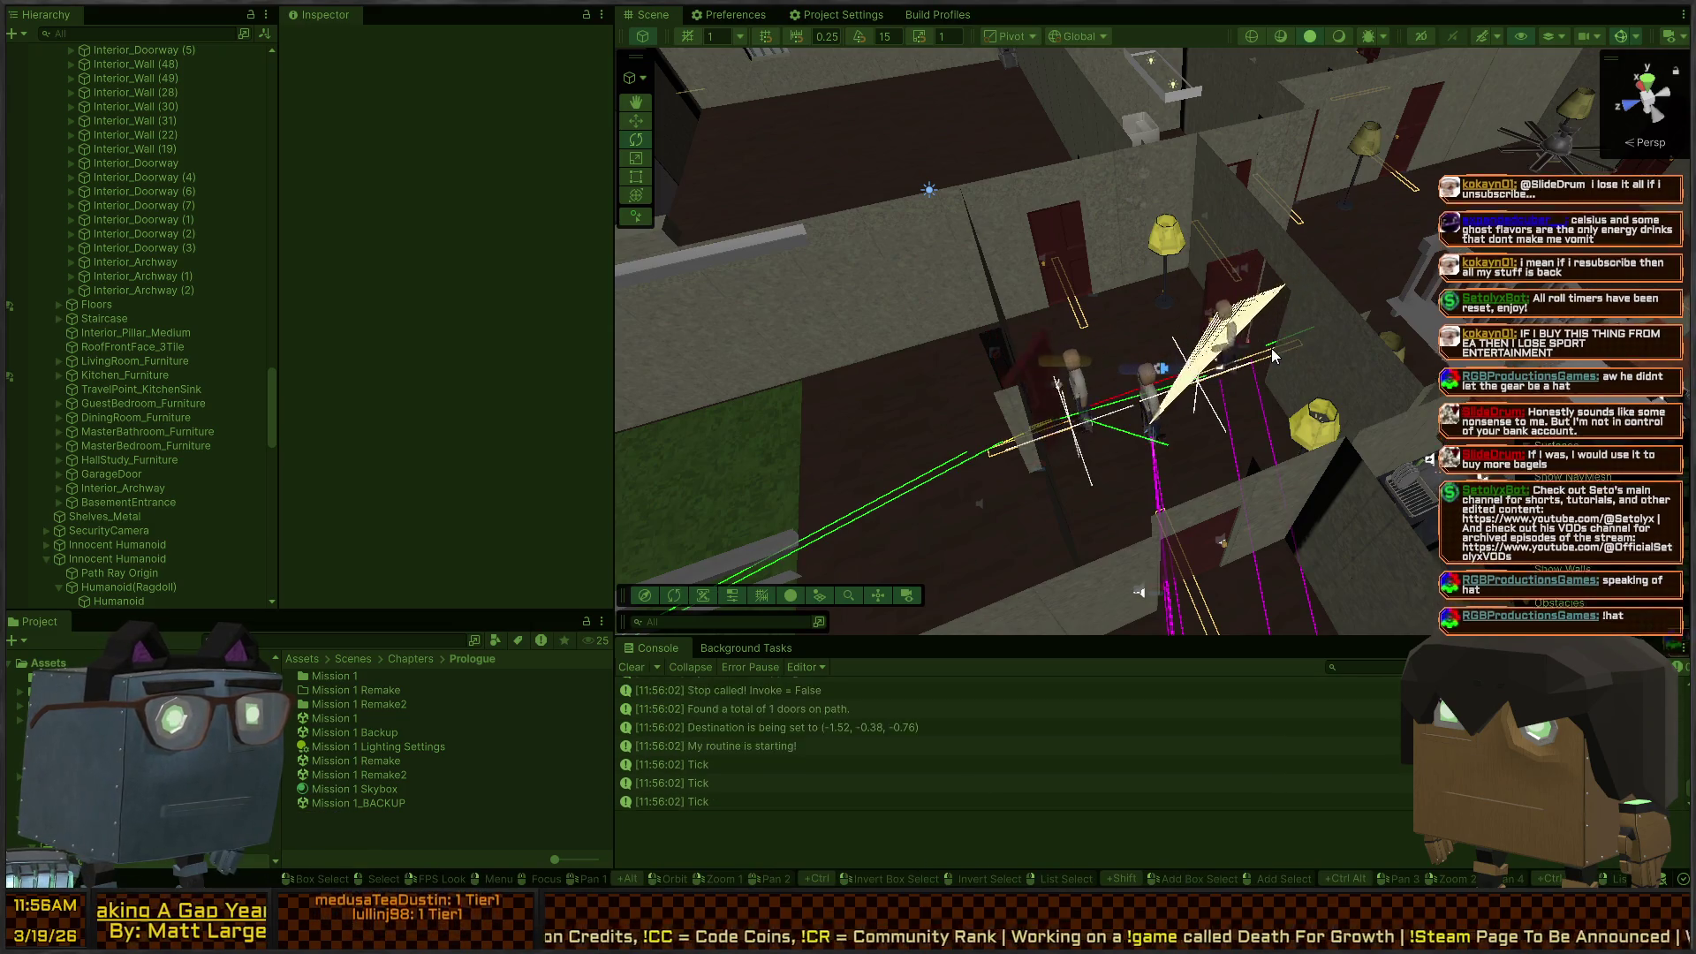
{"action": "mouse_move", "coordinate": [1292, 291]}
{"action": "left_mouse_down"}
{"action": "mouse_move", "coordinate": [852, 265]}
{"action": "mouse_move", "coordinate": [624, 162]}
{"action": "mouse_move", "coordinate": [1197, 374]}
{"action": "mouse_move", "coordinate": [849, 281]}
{"action": "left_mouse_up"}
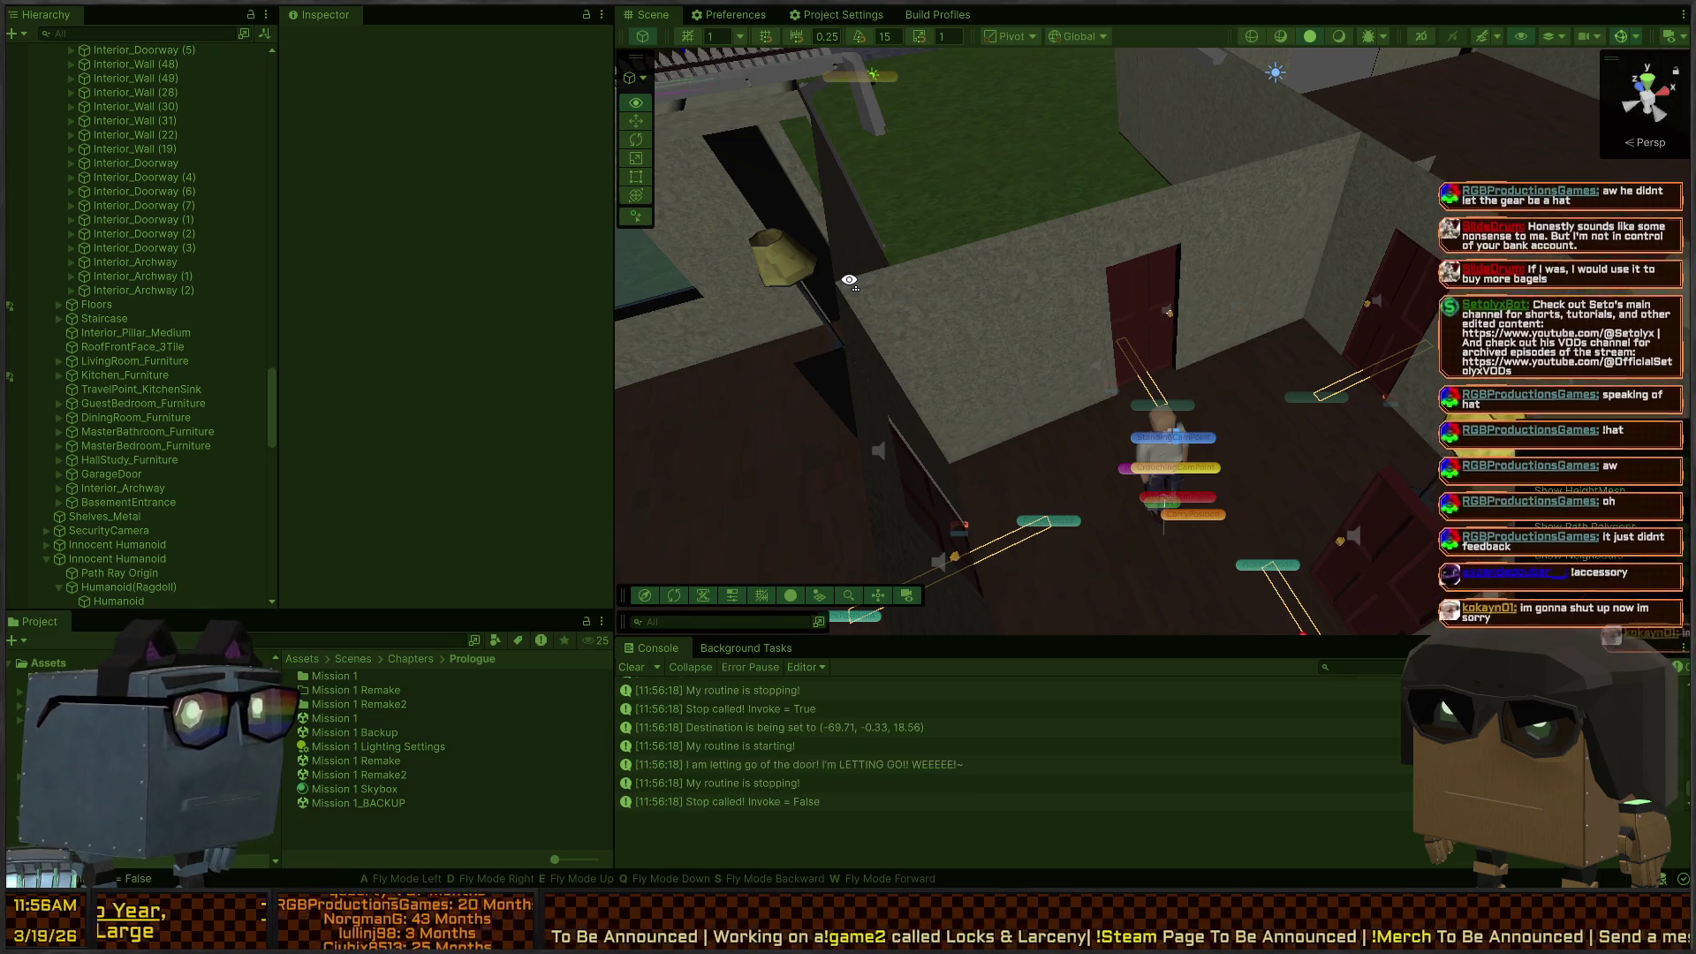
Step: Follow the humanoid to the doors and yellow lamp, then replay the scene from above the house
{"action": "mouse_move", "coordinate": [849, 281]}
{"action": "left_mouse_down"}
{"action": "mouse_move", "coordinate": [1126, 257]}
{"action": "mouse_move", "coordinate": [984, 231]}
{"action": "left_mouse_up"}
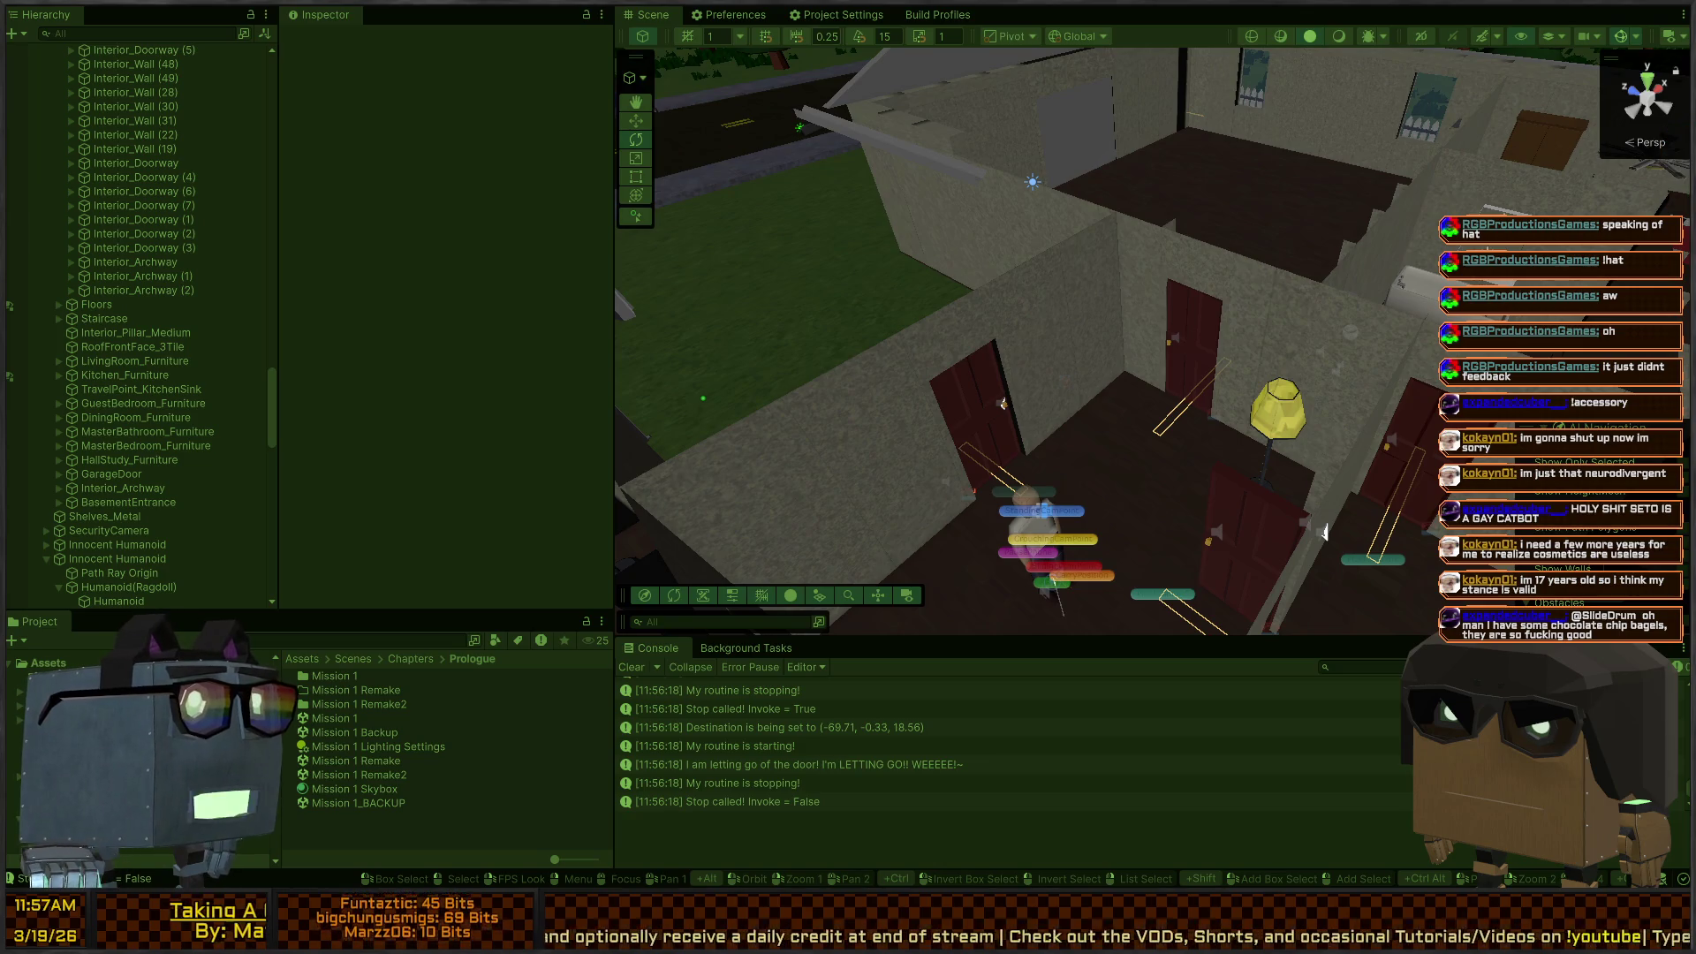
{"action": "mouse_move", "coordinate": [1324, 531]}
{"action": "left_mouse_down"}
{"action": "mouse_move", "coordinate": [862, 330]}
{"action": "mouse_move", "coordinate": [1148, 326]}
{"action": "mouse_move", "coordinate": [1326, 307]}
{"action": "mouse_move", "coordinate": [1319, 295]}
{"action": "mouse_move", "coordinate": [1052, 312]}
{"action": "mouse_move", "coordinate": [1426, 306]}
{"action": "mouse_move", "coordinate": [1209, 373]}
{"action": "left_mouse_up"}
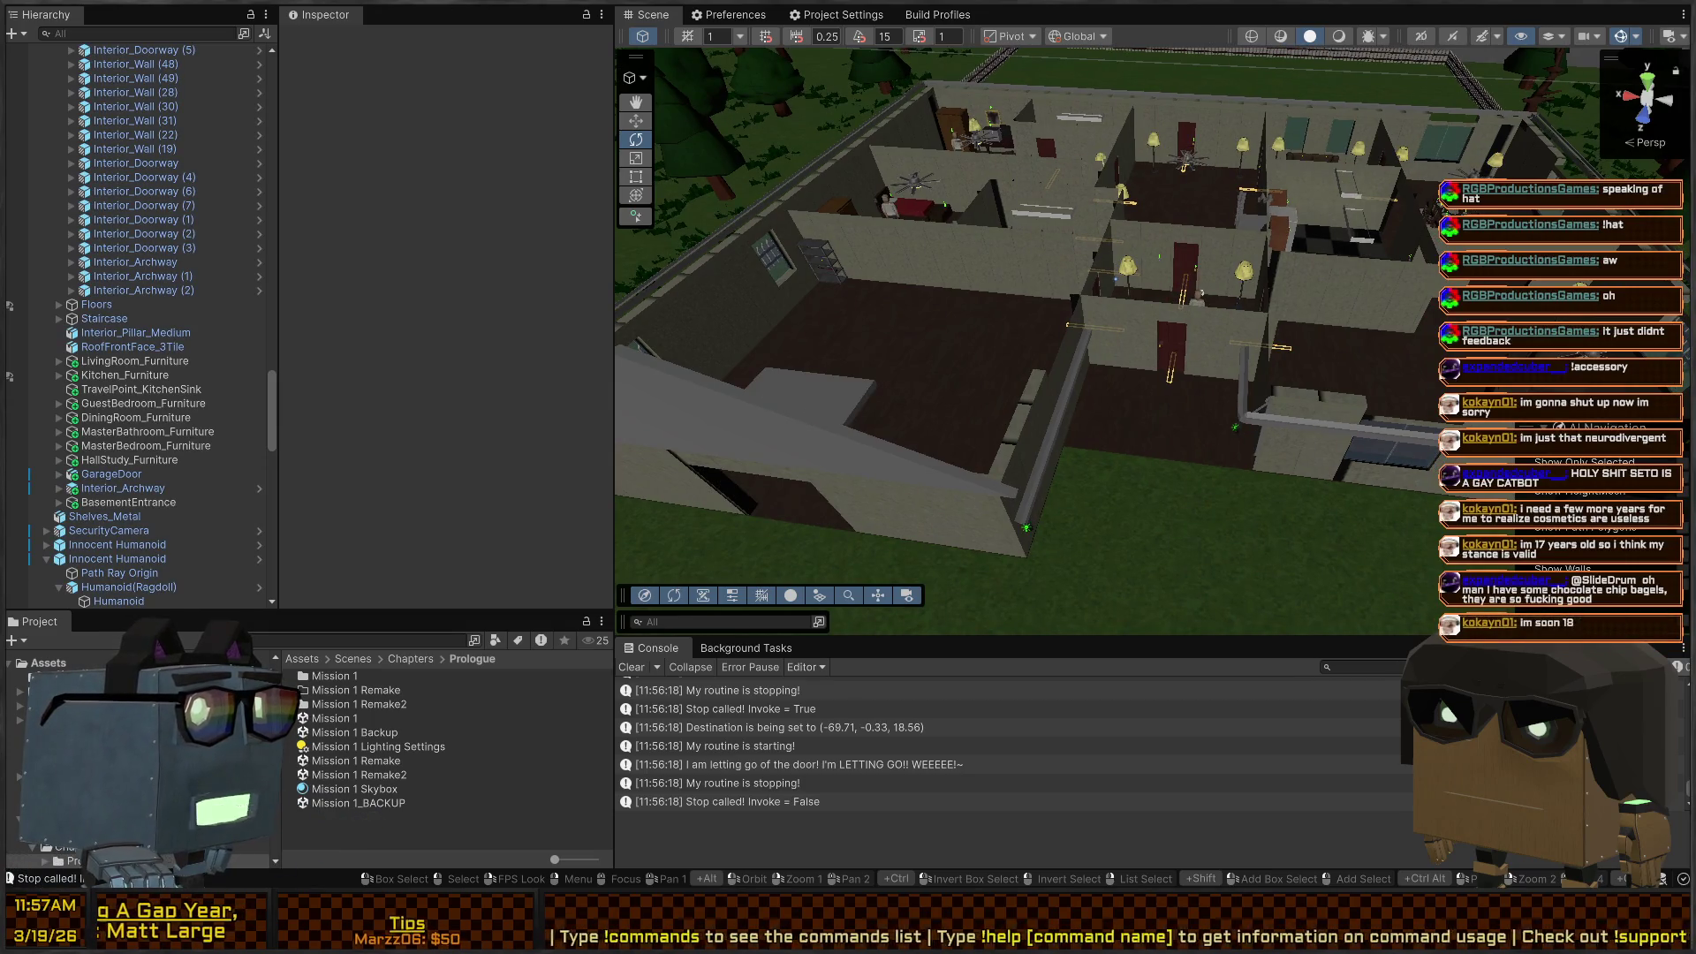
{"action": "left_click_drag", "start_coordinate": [1166, 231], "coordinate": [1064, 262]}
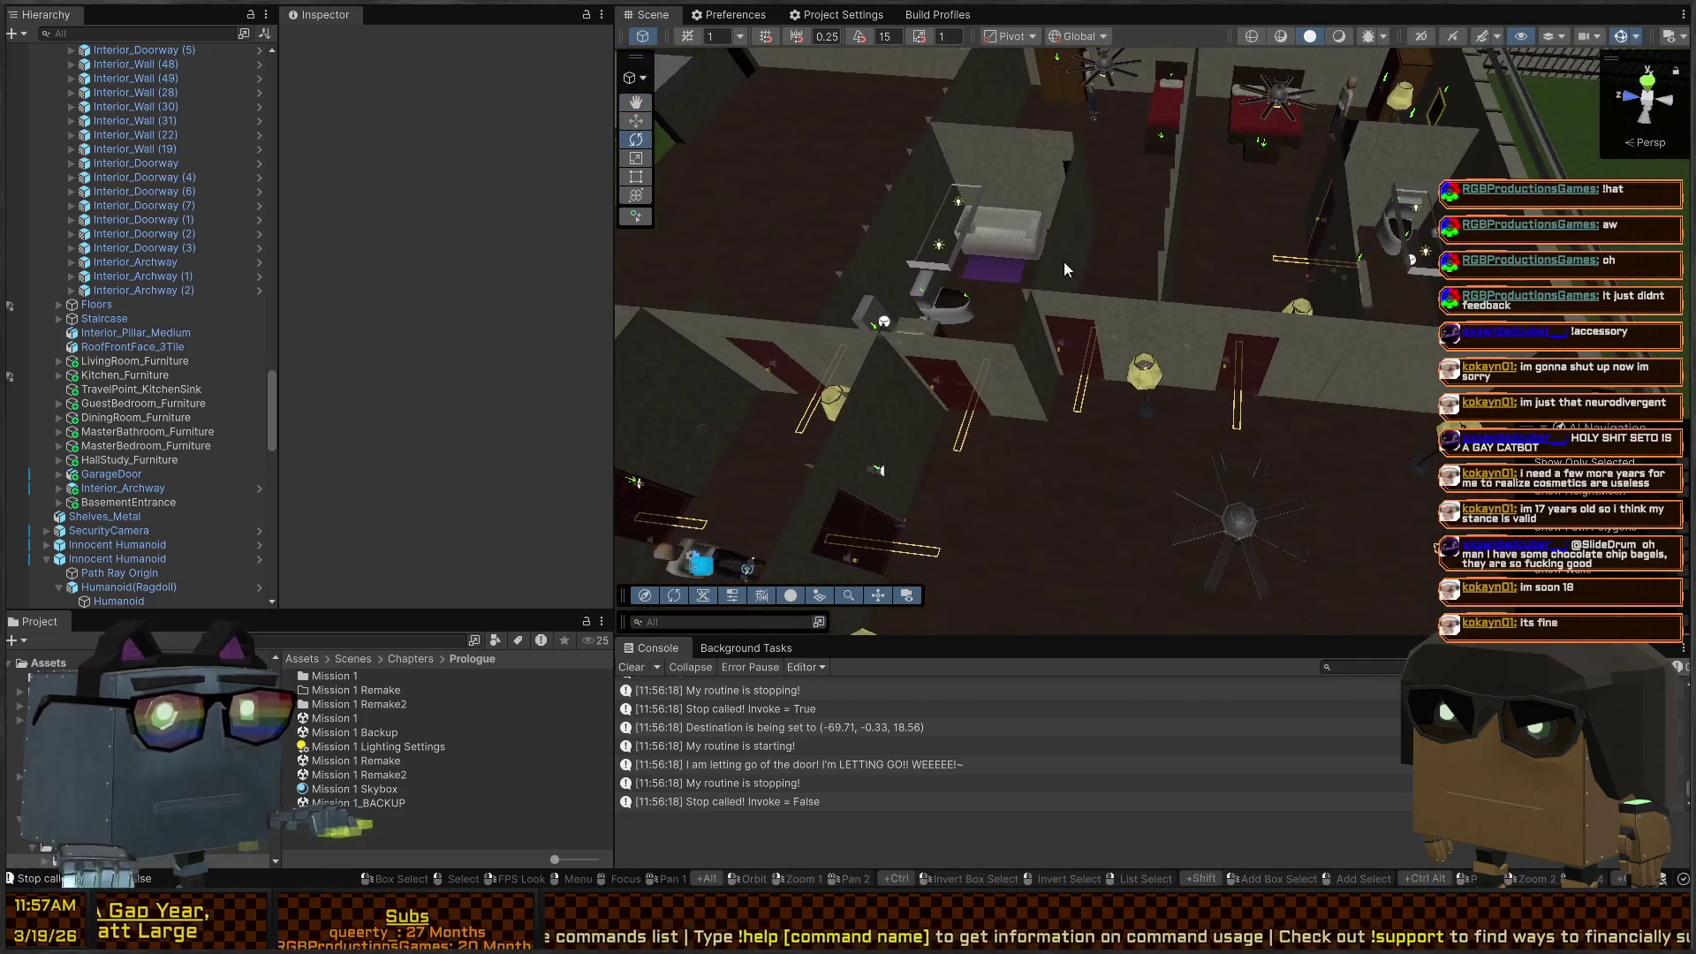
{"action": "key", "text": "ctrl+p"}
{"action": "left_click_drag", "start_coordinate": [795, 277], "coordinate": [977, 304]}
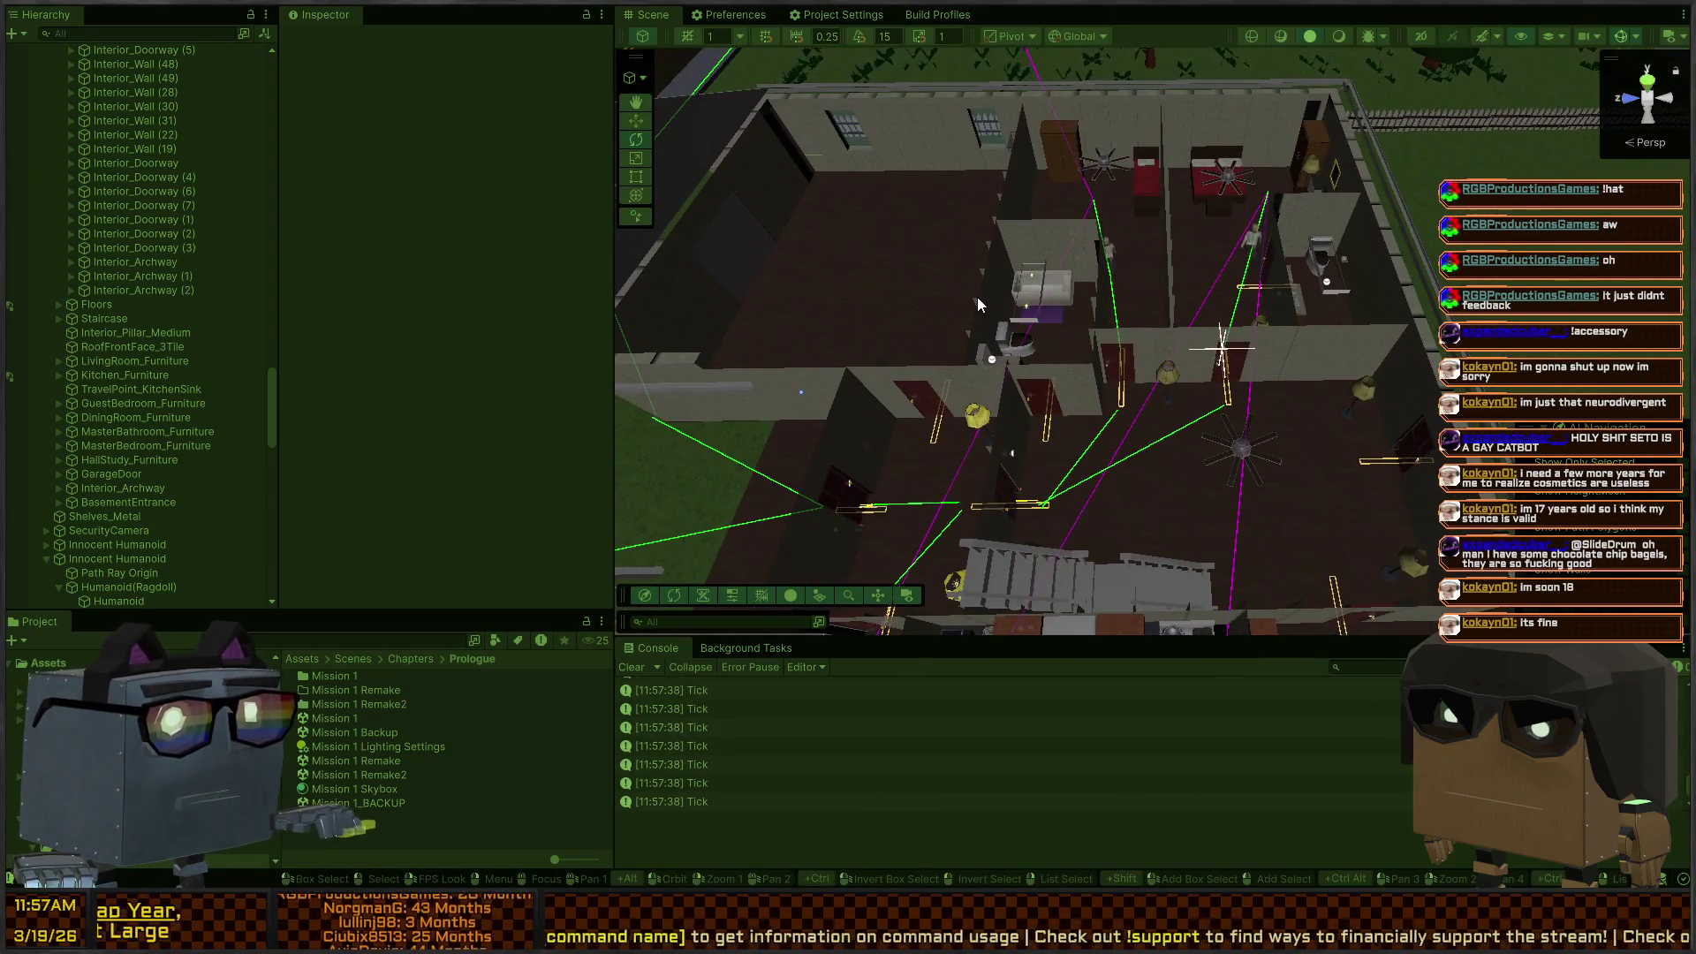
{"action": "mouse_move", "coordinate": [1186, 342]}
{"action": "left_mouse_down"}
{"action": "mouse_move", "coordinate": [1270, 293]}
{"action": "mouse_move", "coordinate": [1232, 361]}
{"action": "mouse_move", "coordinate": [1116, 319]}
{"action": "mouse_move", "coordinate": [1312, 340]}
{"action": "mouse_move", "coordinate": [1272, 352]}
{"action": "left_mouse_up"}
{"action": "key", "text": "w"}
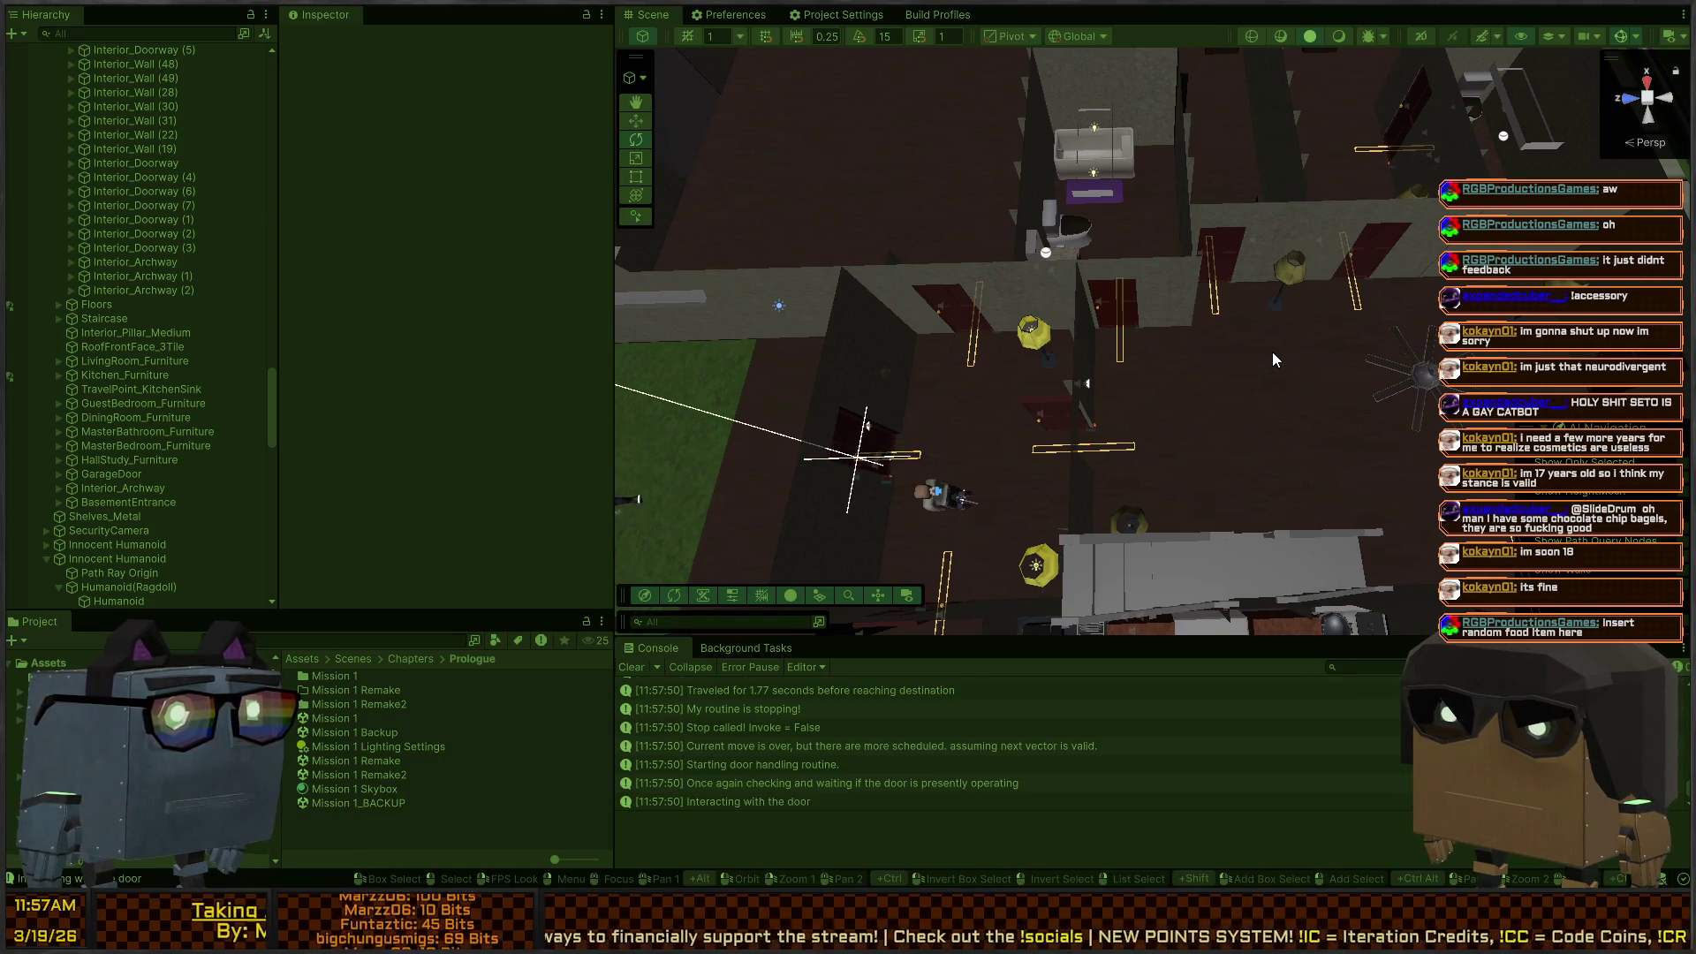
Step: Add a viewer-credited comment dated 3/19/2026 to WaitForAgentControllerMovementAction.cs, then return to Unity
{"action": "key", "text": "alt+Tab"}
{"action": "type", "text": "uctionsGames, (3/19/2026 - 11:57 AM)"}
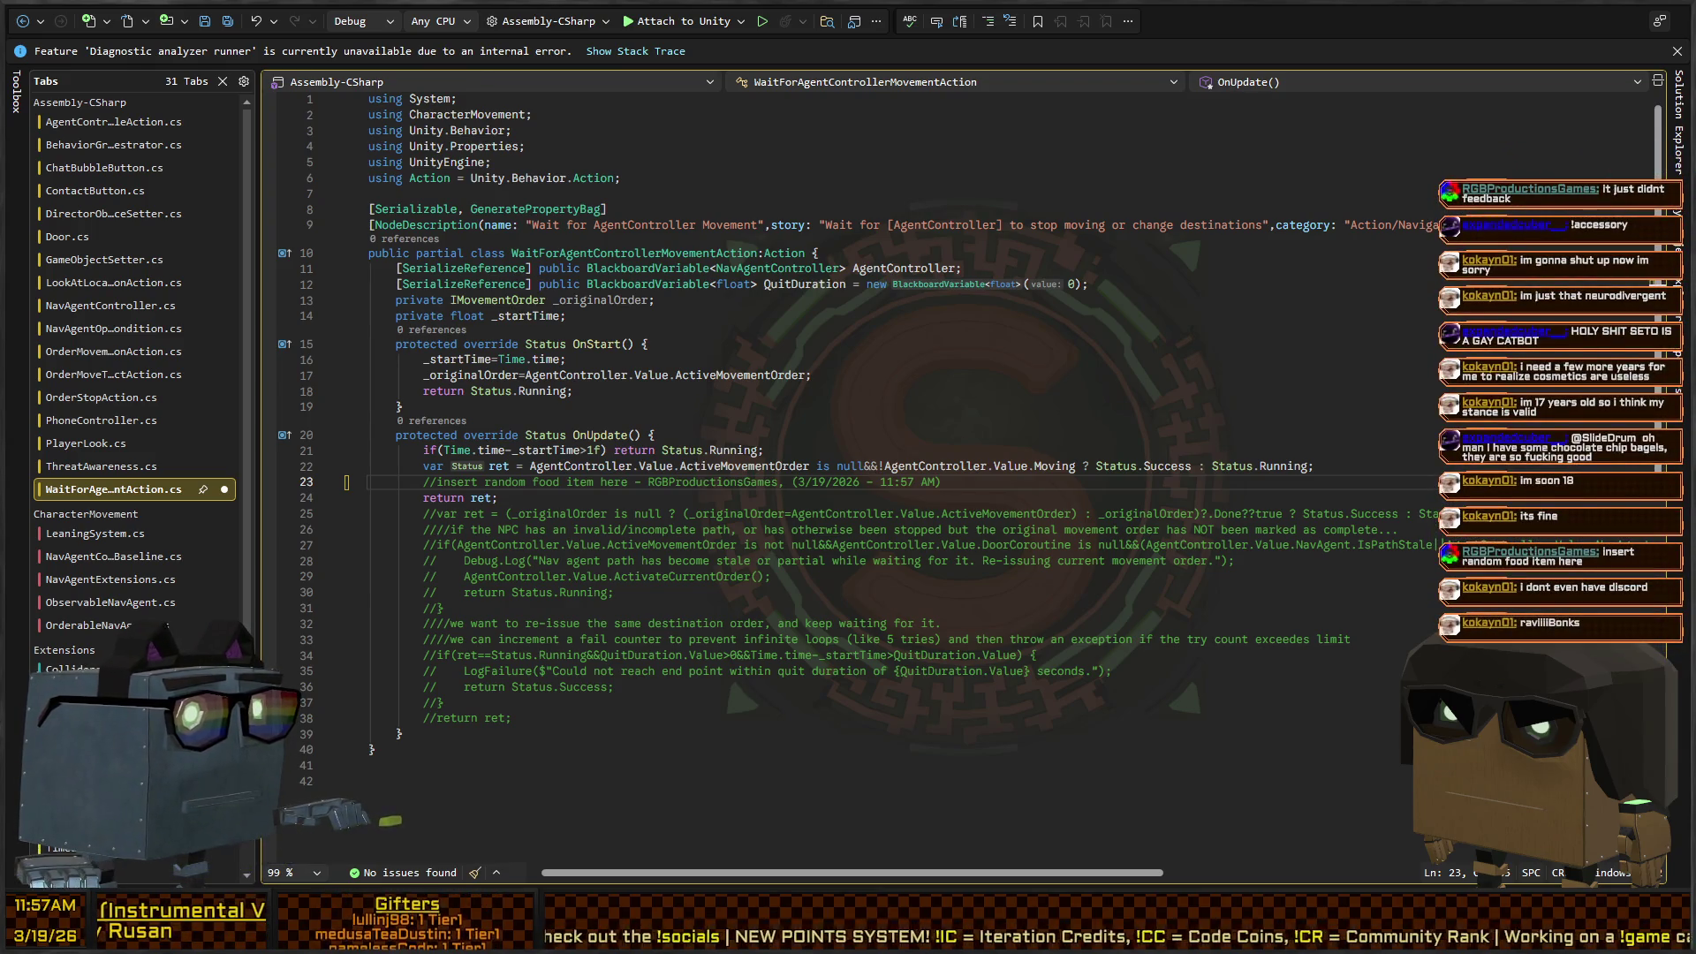
{"action": "key", "text": "alt+Tab"}
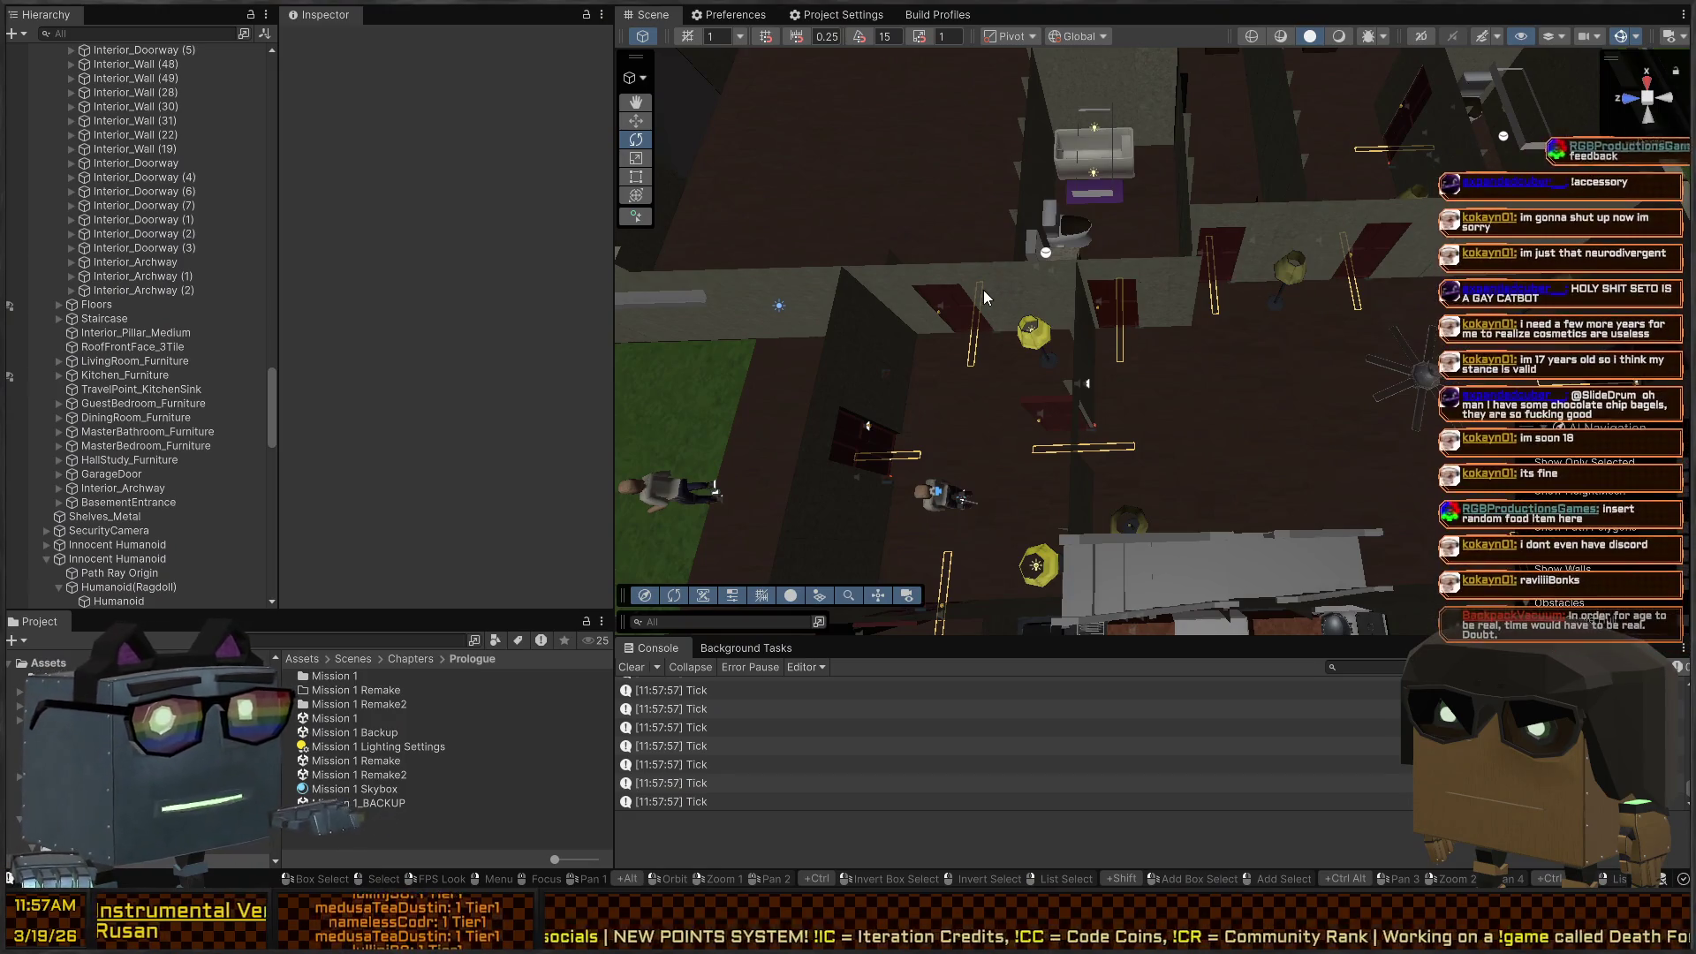